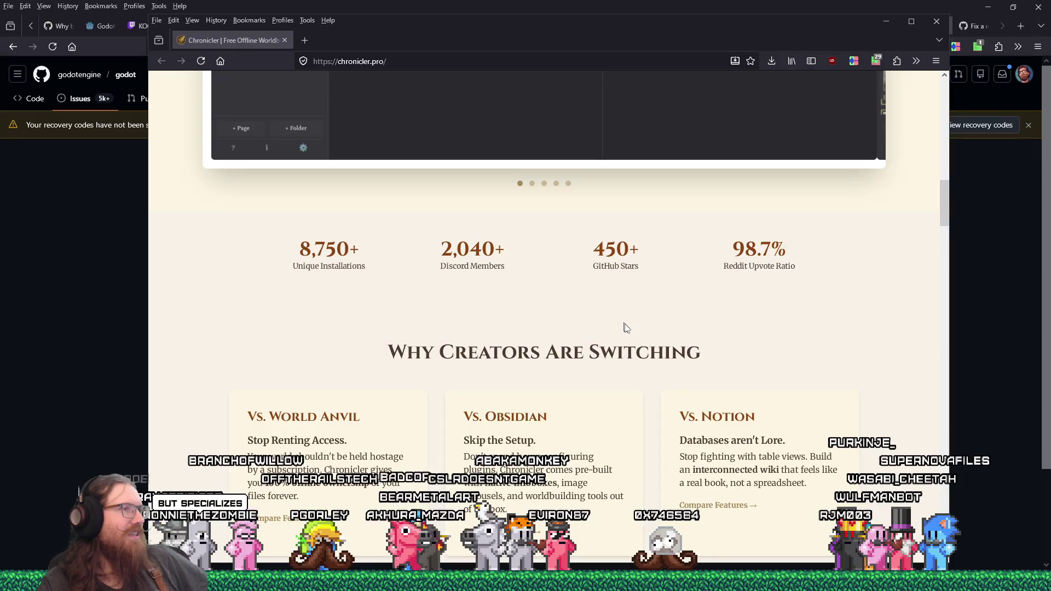
# Step: Scroll through chronicler.pro's feature sections, then close the Chronicler Firefox window
pyautogui.scroll(-3, 627, 328)
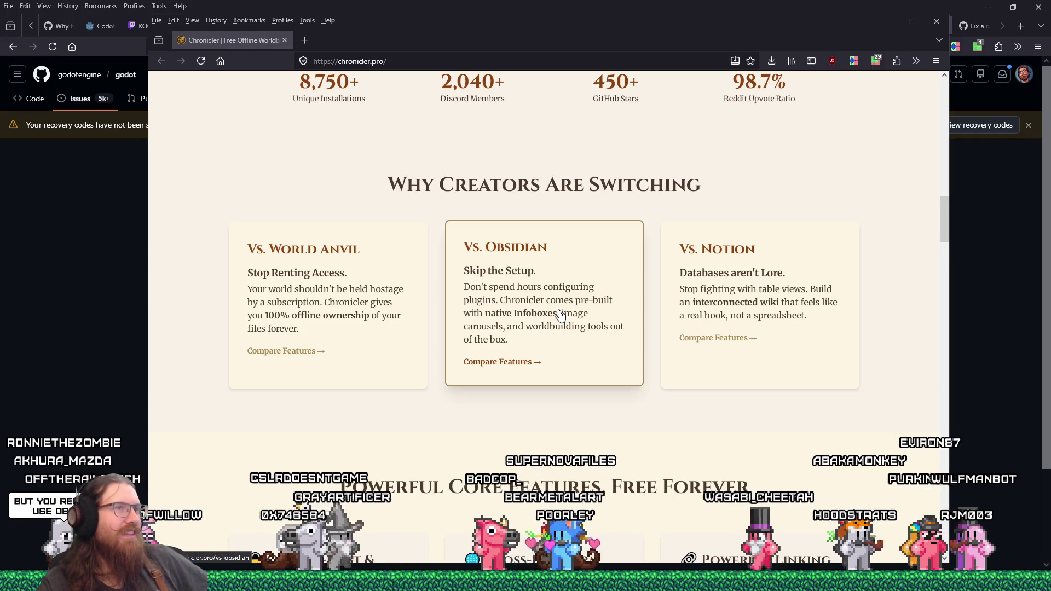
pyautogui.scroll(-3, 559, 315)
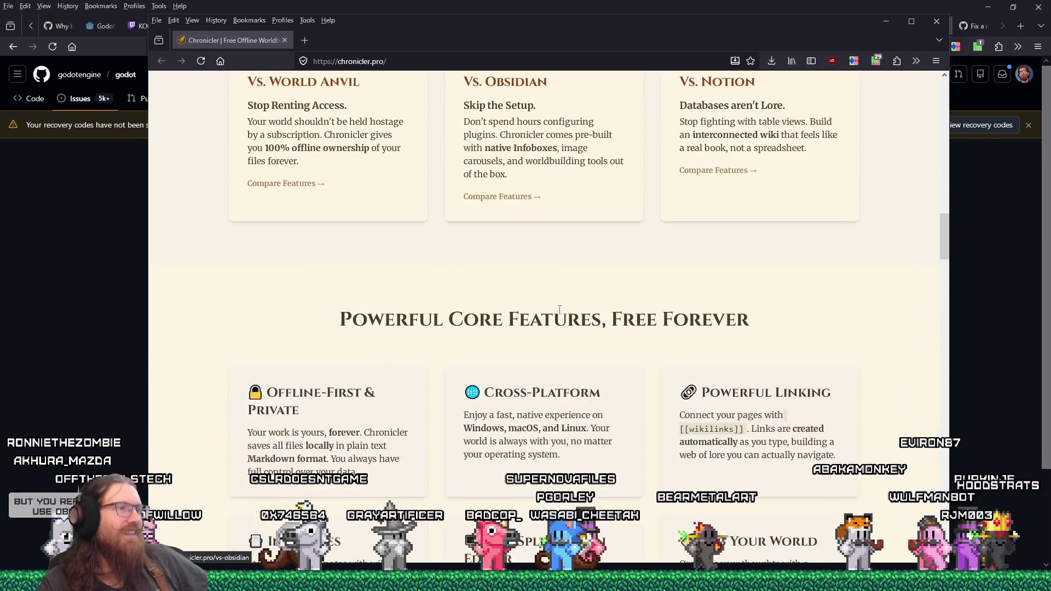
pyautogui.scroll(-4, 560, 312)
pyautogui.scroll(-4, 559, 310)
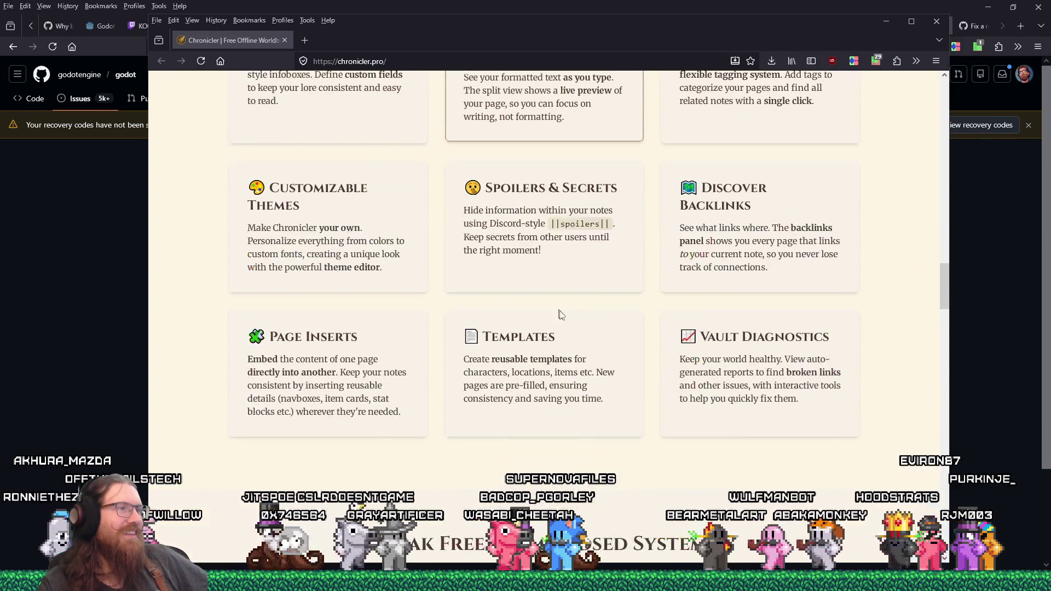
pyautogui.scroll(10, 559, 310)
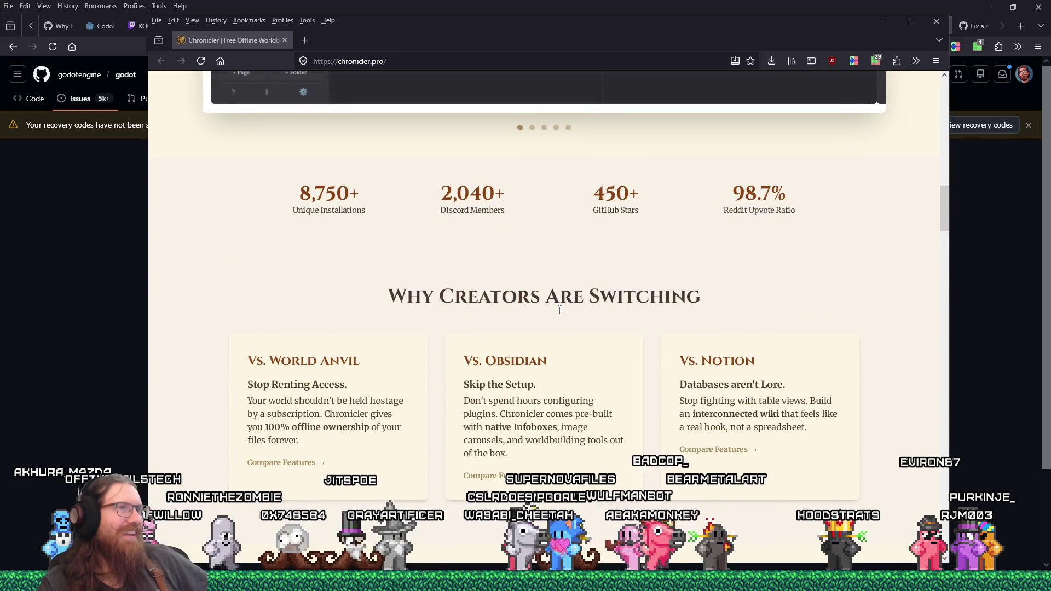
pyautogui.scroll(10, 560, 310)
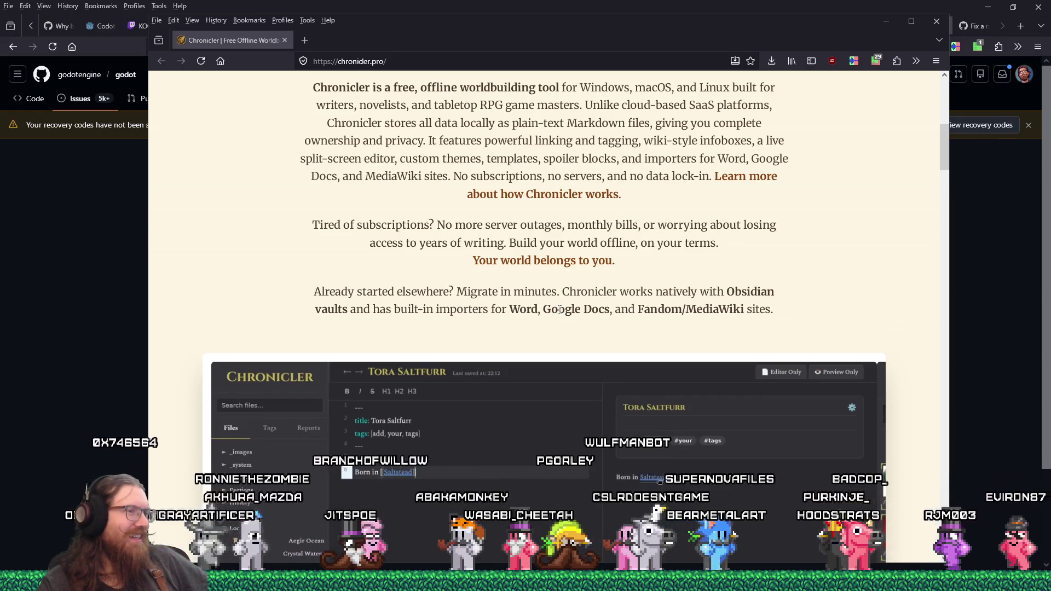
pyautogui.scroll(-4, 560, 310)
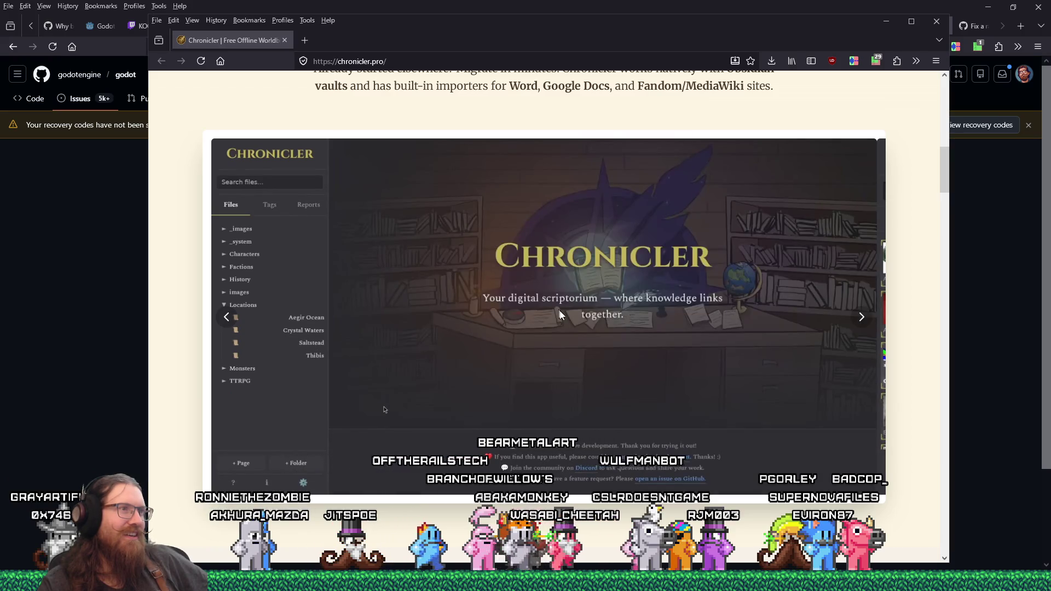
pyautogui.scroll(8, 560, 314)
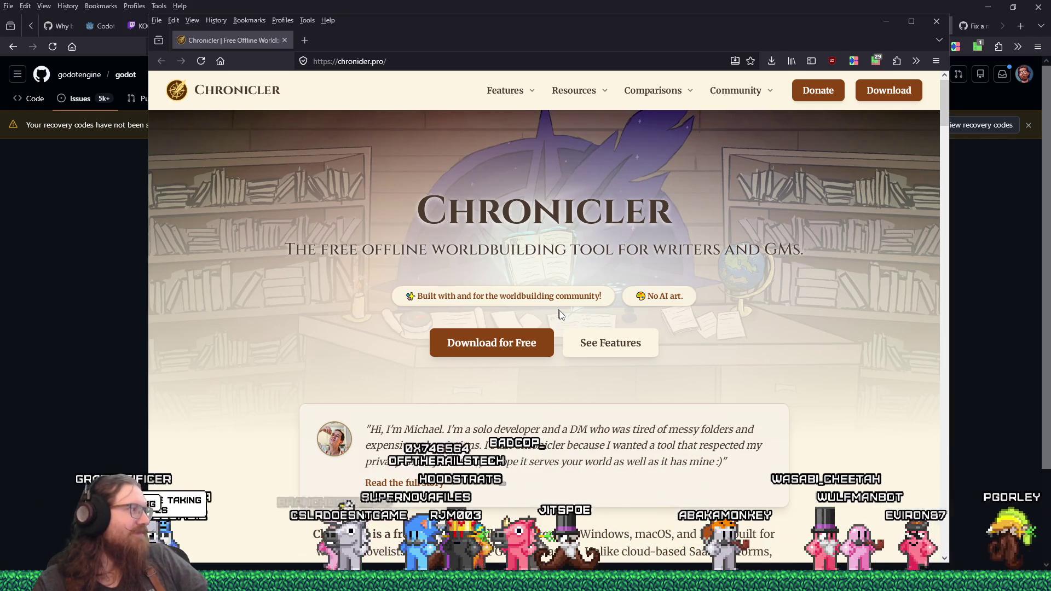
pyautogui.scroll(-5, 529, 286)
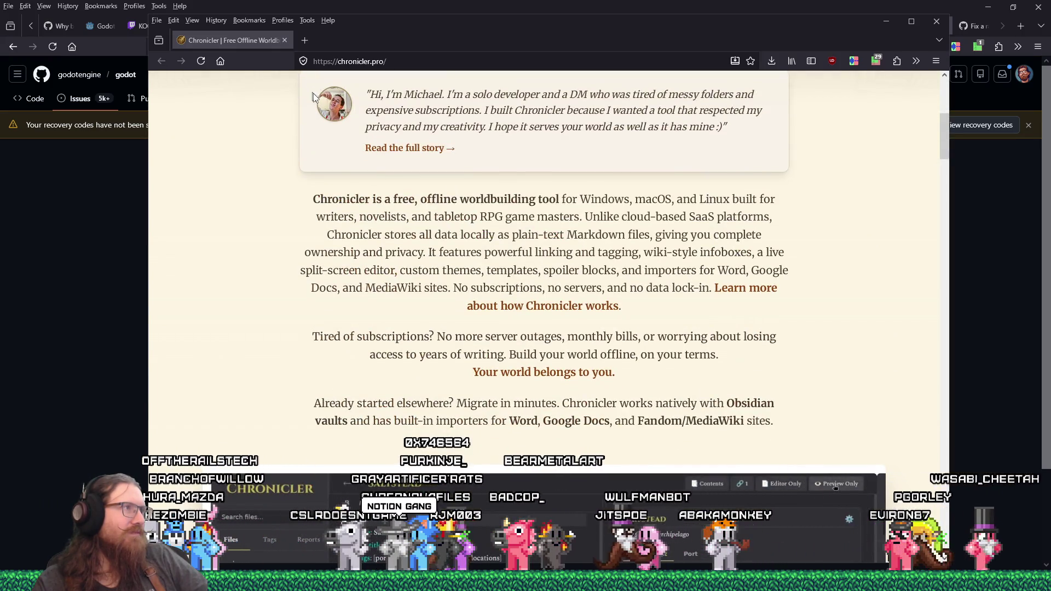
pyautogui.scroll(-5, 473, 222)
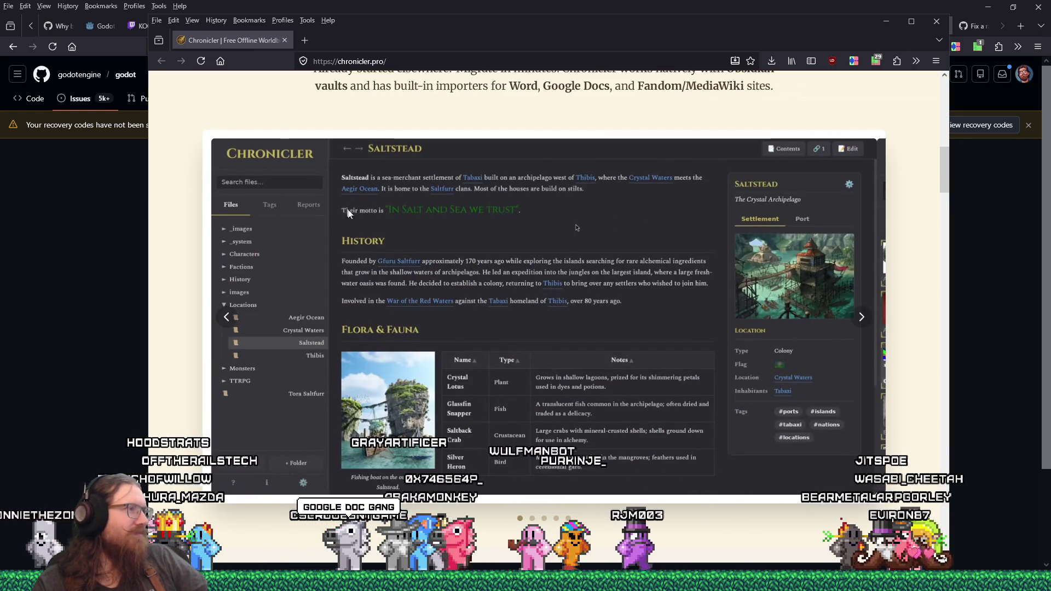
pyautogui.click(285, 40)
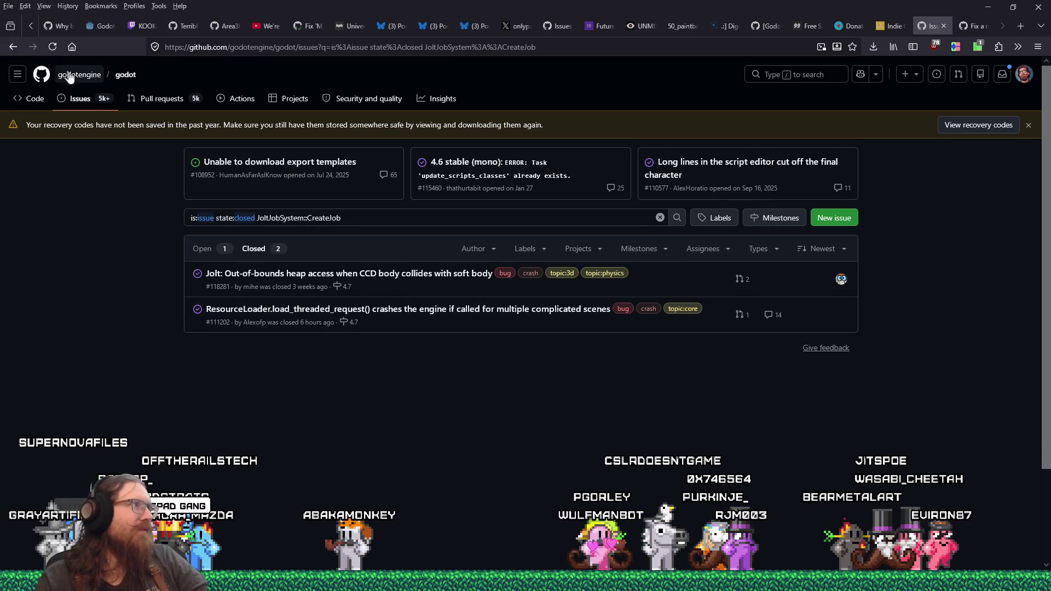
# Step: Go back twice to the full godot open issues list, then start a new browser tab
pyautogui.click(21, 47)
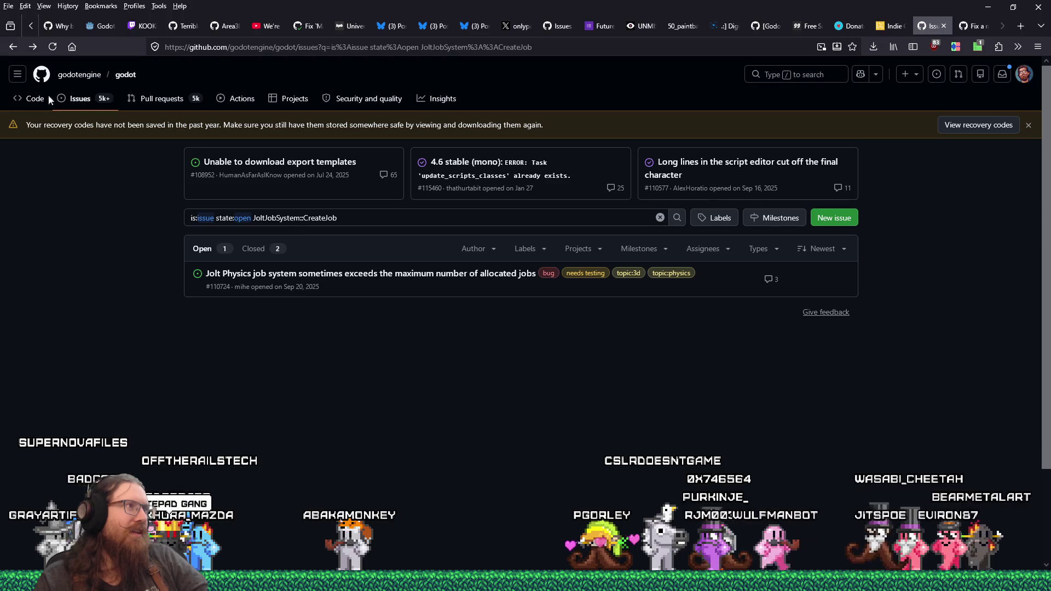
pyautogui.click(14, 47)
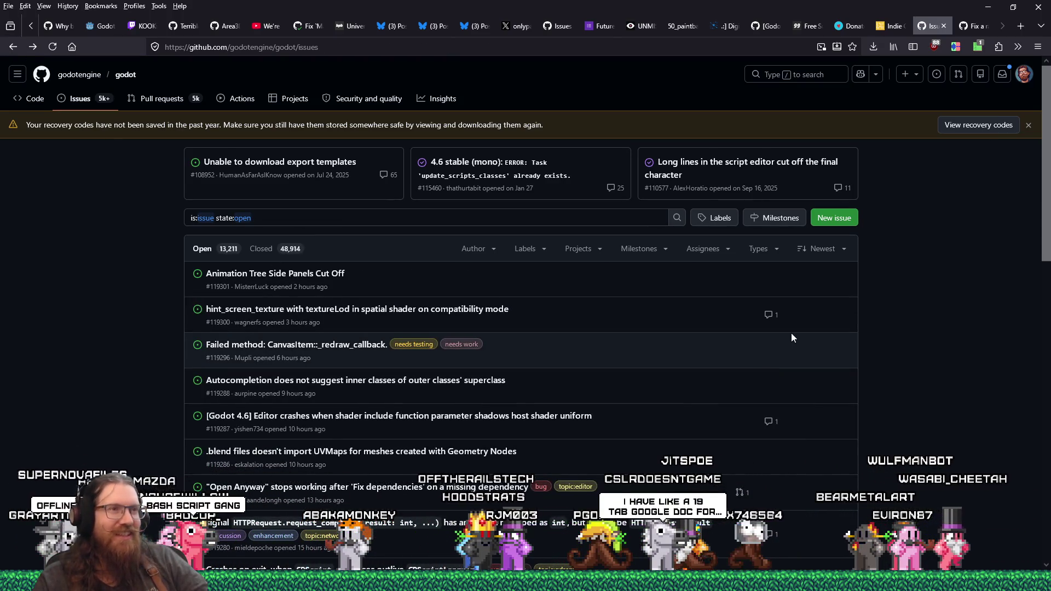
pyautogui.scroll(-1, 875, 311)
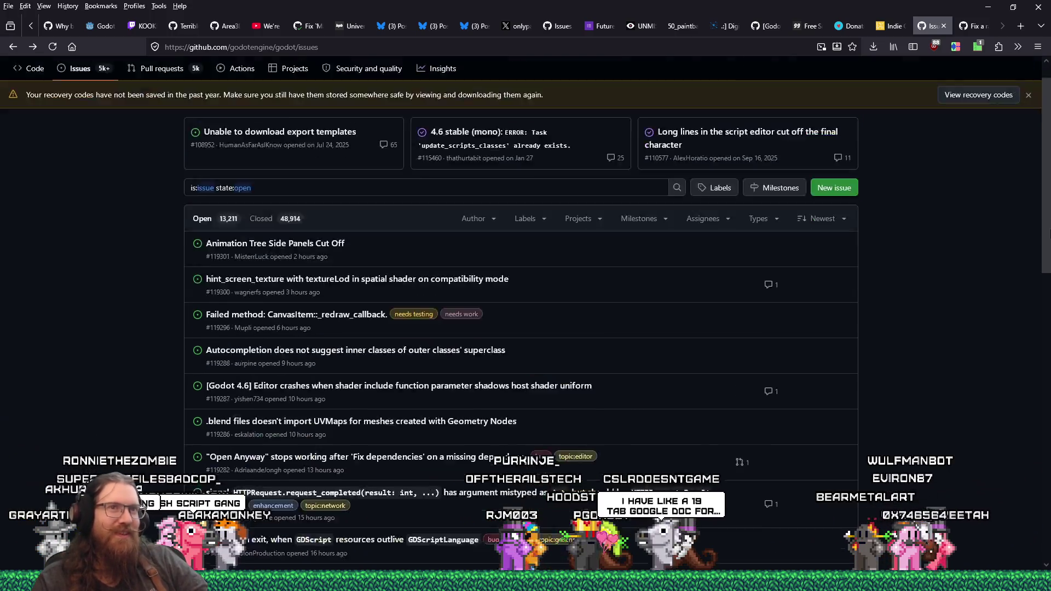
pyautogui.scroll(1, 526, 219)
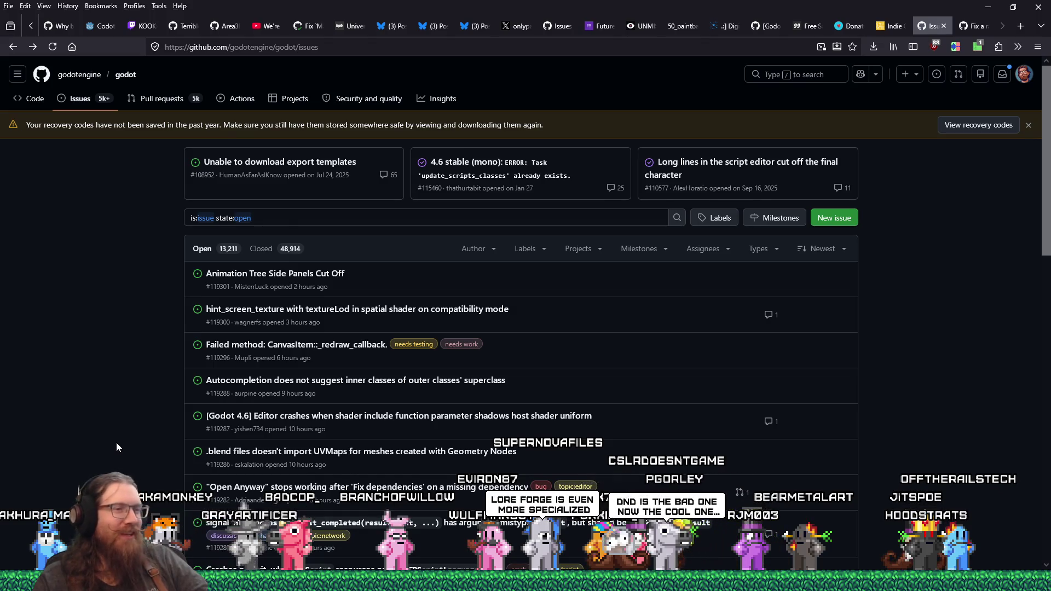
pyautogui.click(1019, 25)
pyautogui.click(488, 47)
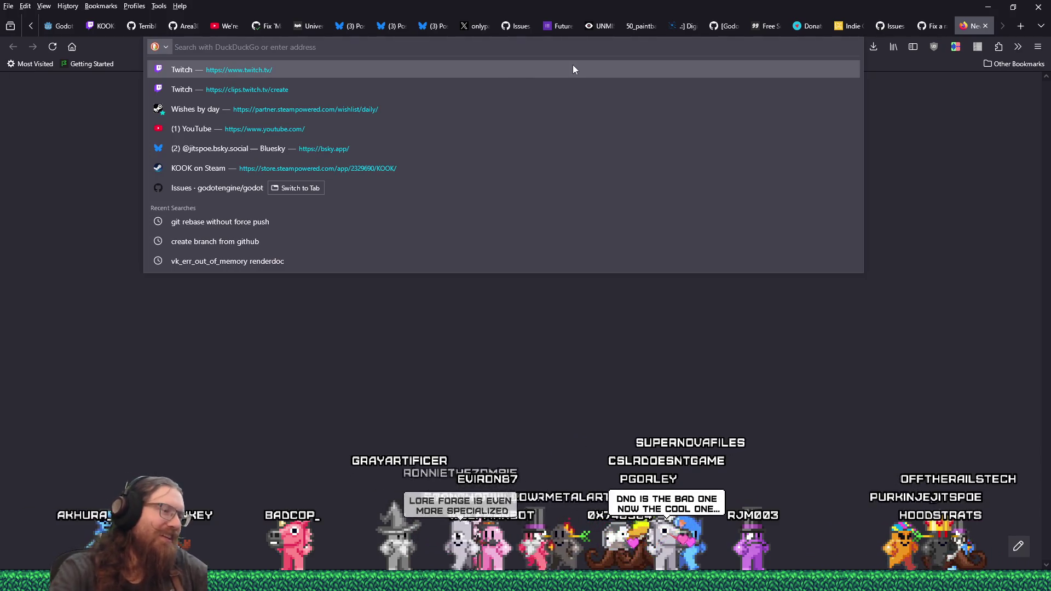
# Step: Load your Bluesky profile page on bsky.app and scroll through its posts
pyautogui.write('bski')
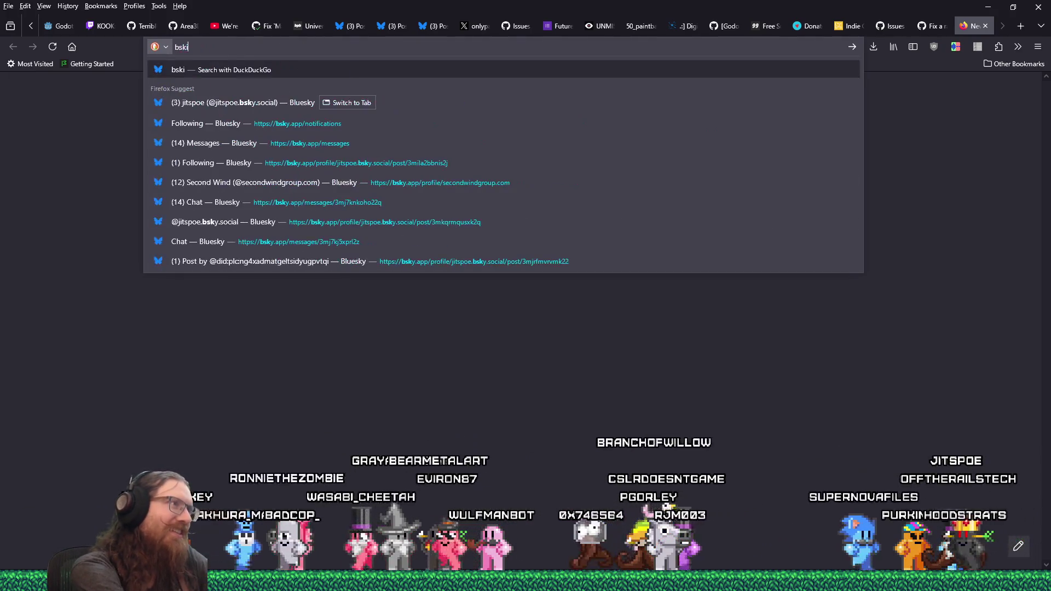
pyautogui.press('BackSpace')
pyautogui.write('y.app/prof')
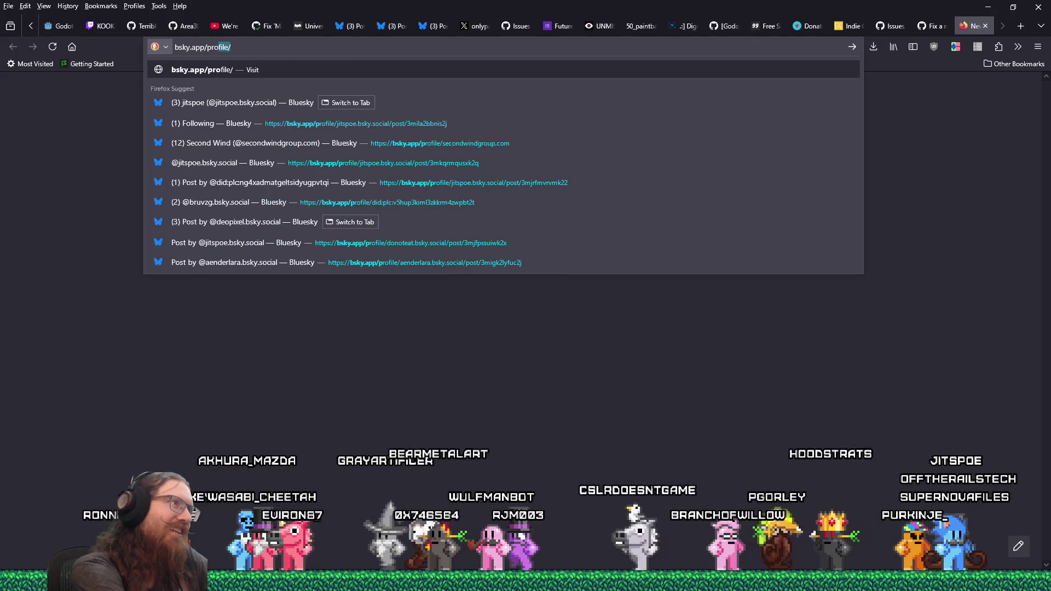
pyautogui.write('ile/jit')
pyautogui.press('Return')
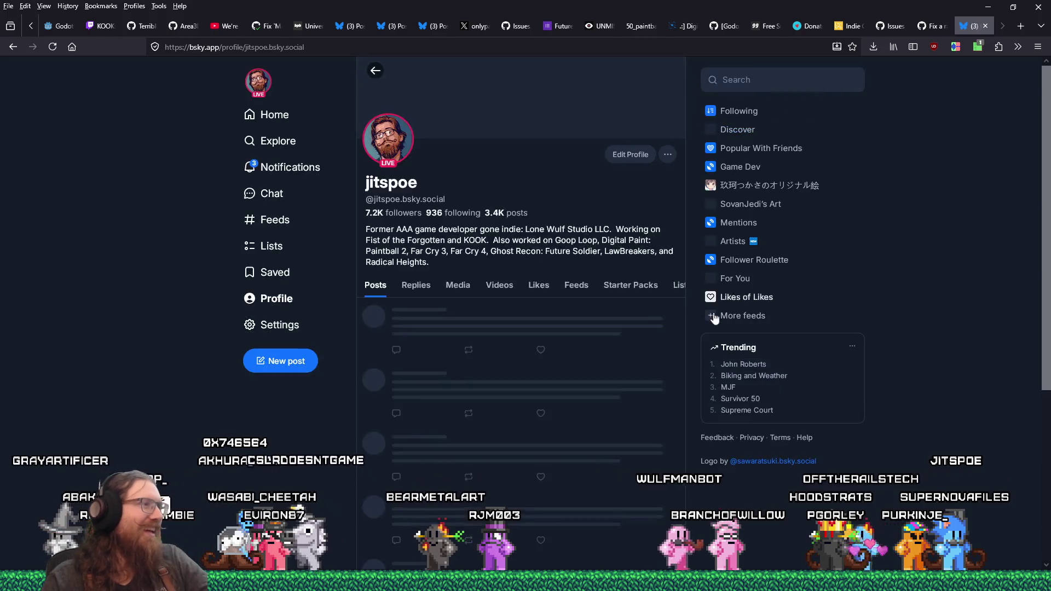
pyautogui.scroll(-10, 895, 351)
pyautogui.scroll(-8, 928, 339)
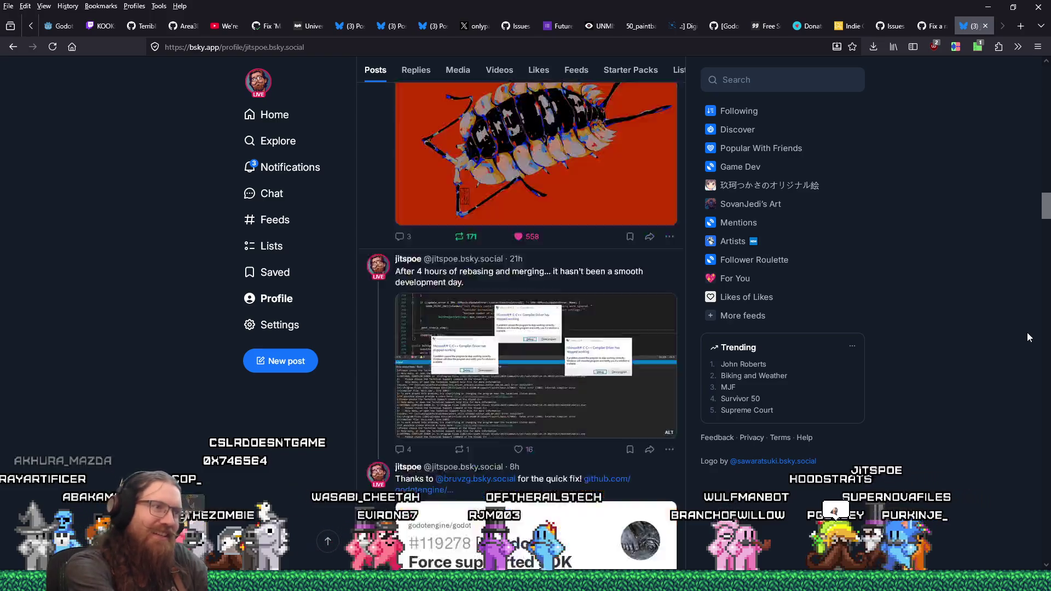
pyautogui.scroll(-15, 1027, 337)
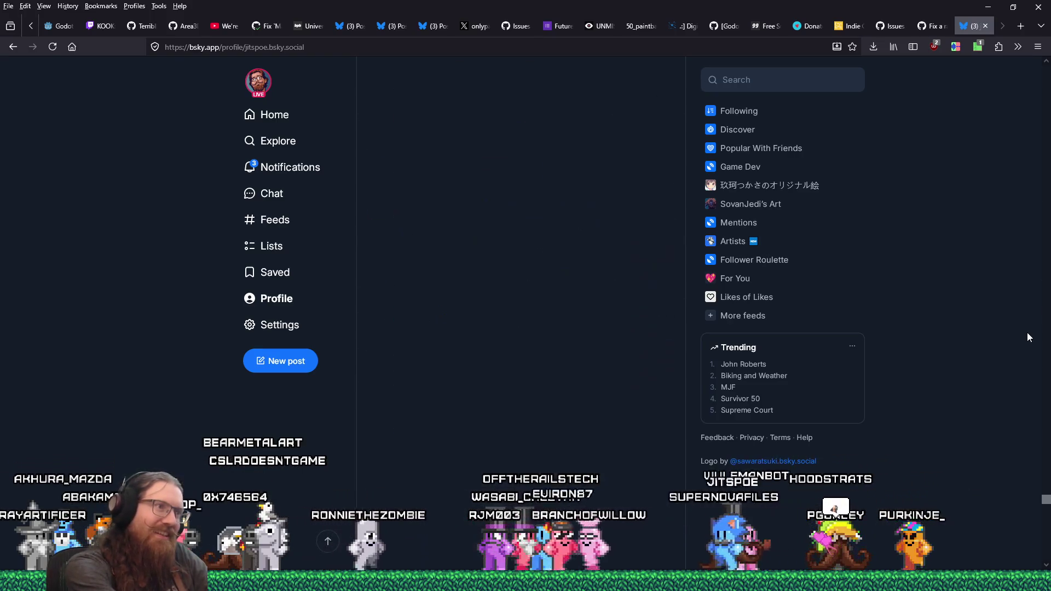
# Step: Find the 'bash' post, copy its link to the clipboard, and close the Bluesky tab
pyautogui.hotkey('ctrl', 'f')
pyautogui.write('bash')
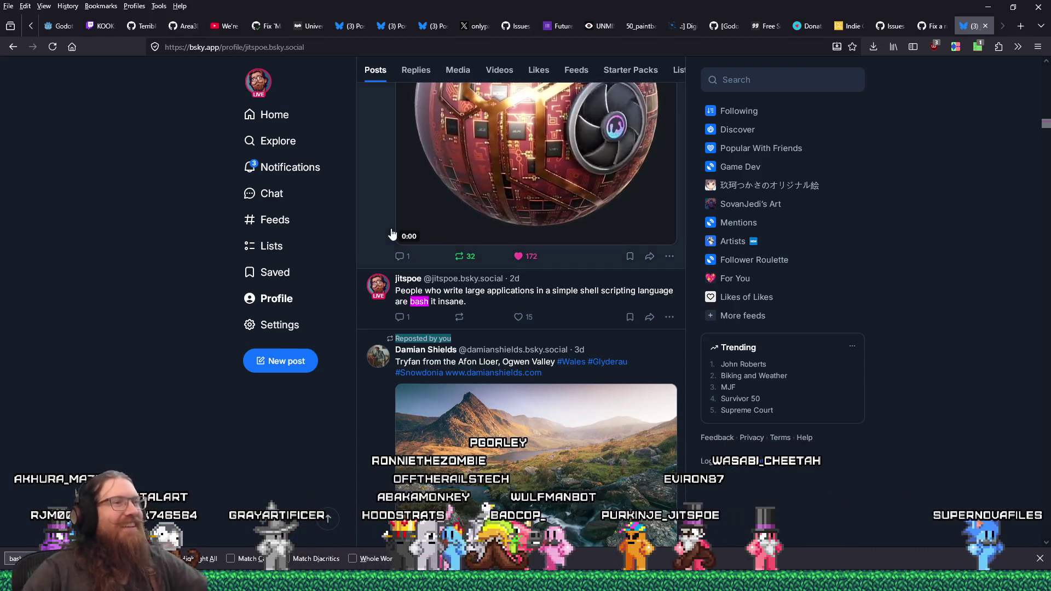
pyautogui.click(650, 317)
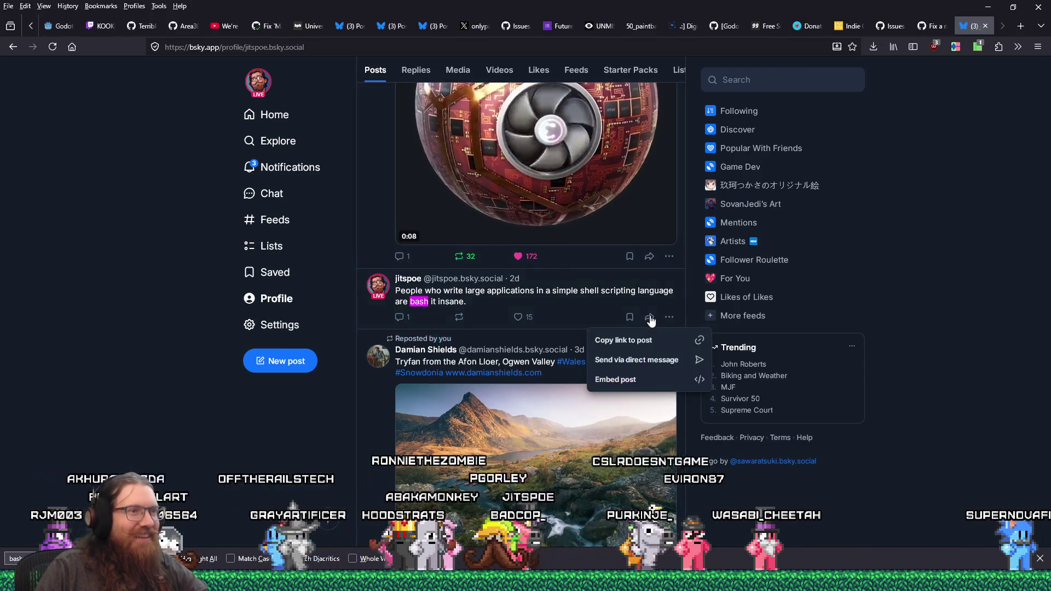
pyautogui.click(627, 340)
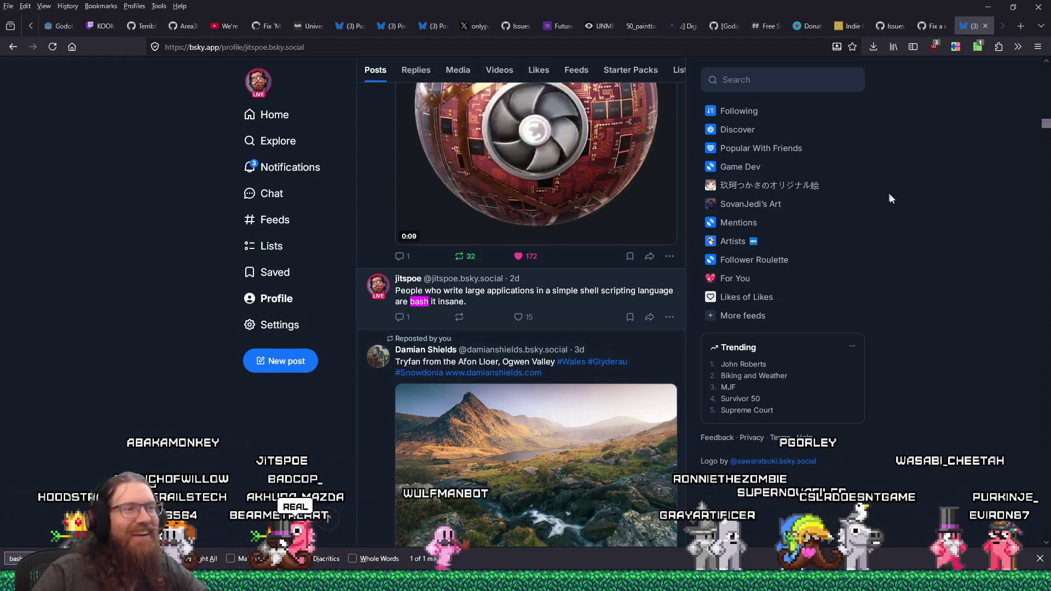
pyautogui.click(985, 26)
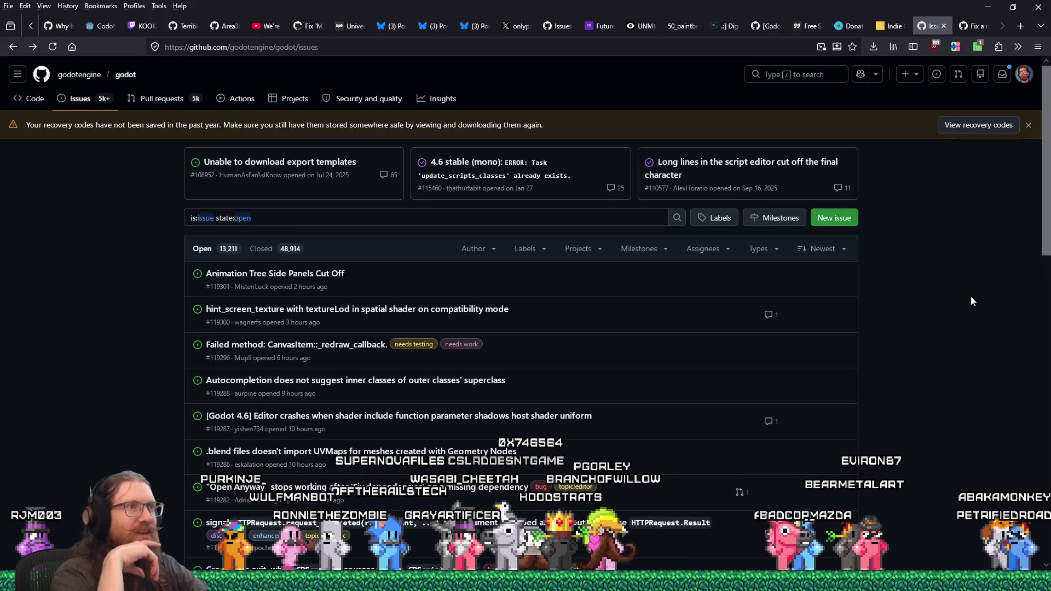
# Step: Switch to the loading_screen.tscn - KOOK - Godot editor window
pyautogui.hotkey('alt', 'Tab')
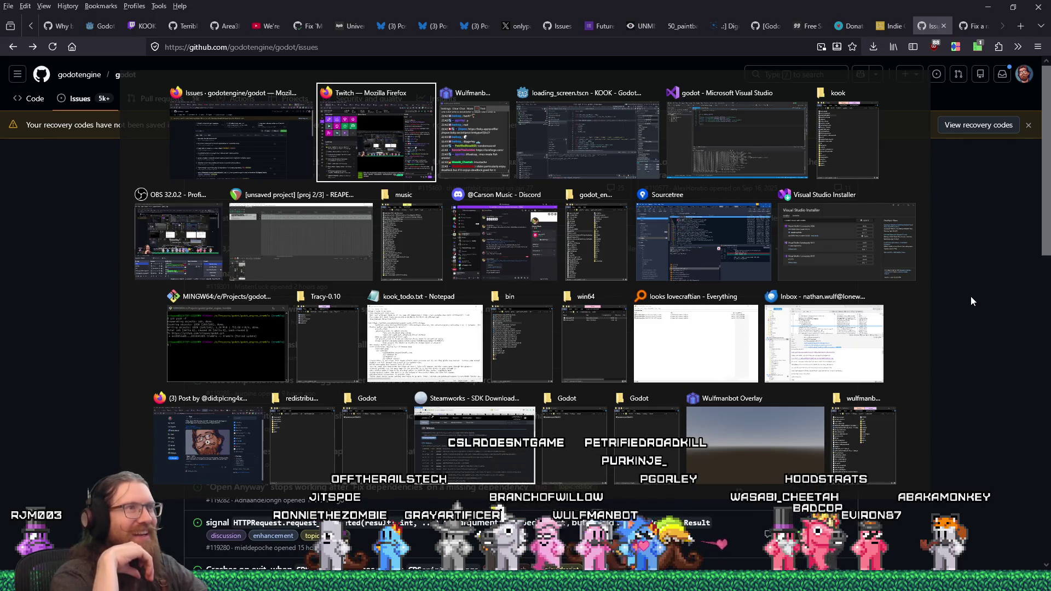
pyautogui.hotkey('alt', 'Tab')
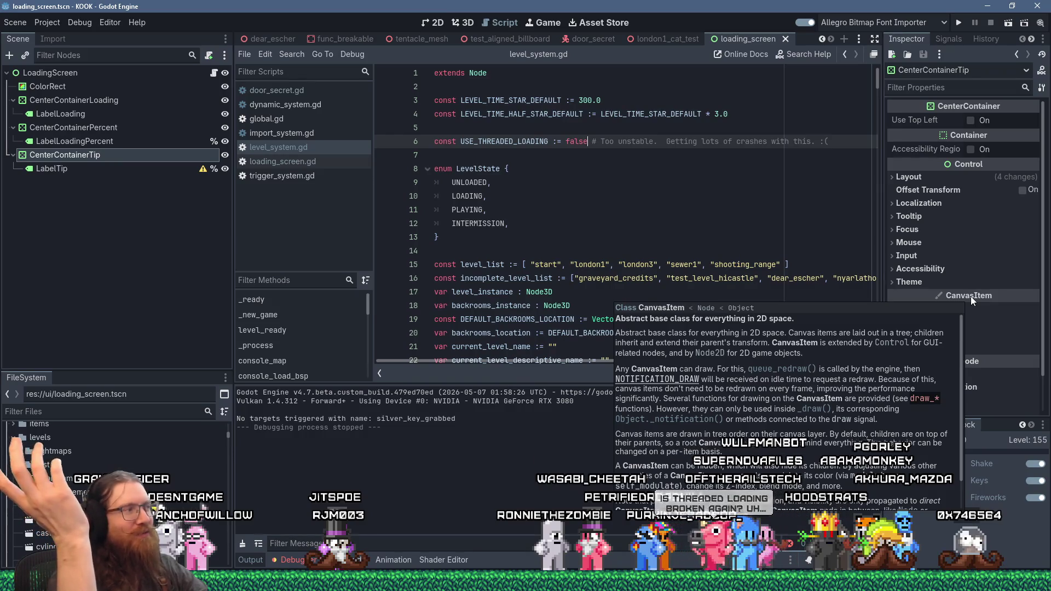
# Step: Switch back to Firefox showing the godot GitHub open issues list
pyautogui.hotkey('alt', 'Tab')
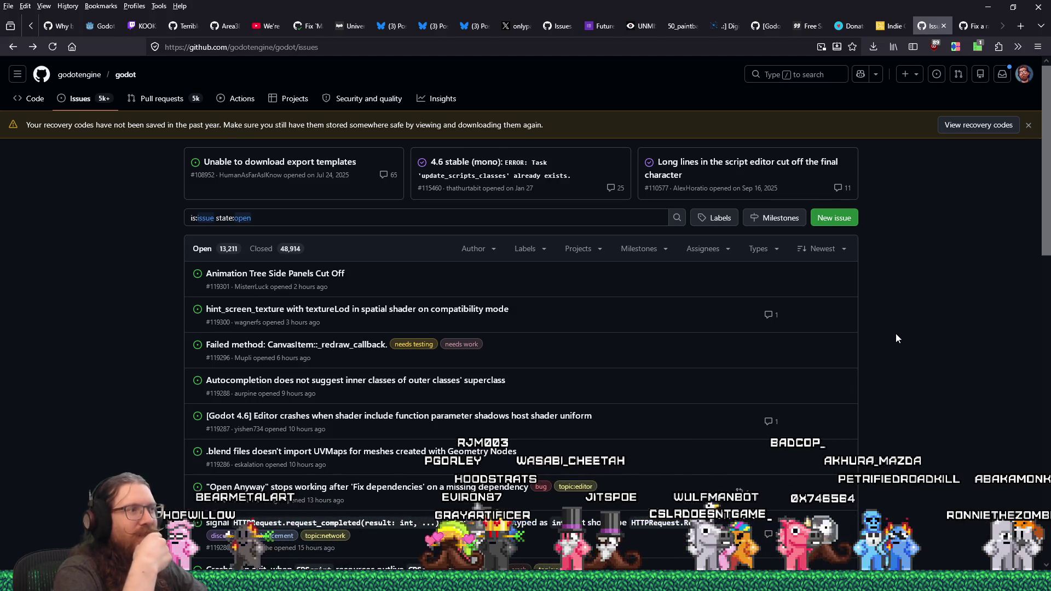
# Step: Switch back to the KOOK project's Godot editor window
pyautogui.hotkey('alt', 'Tab')
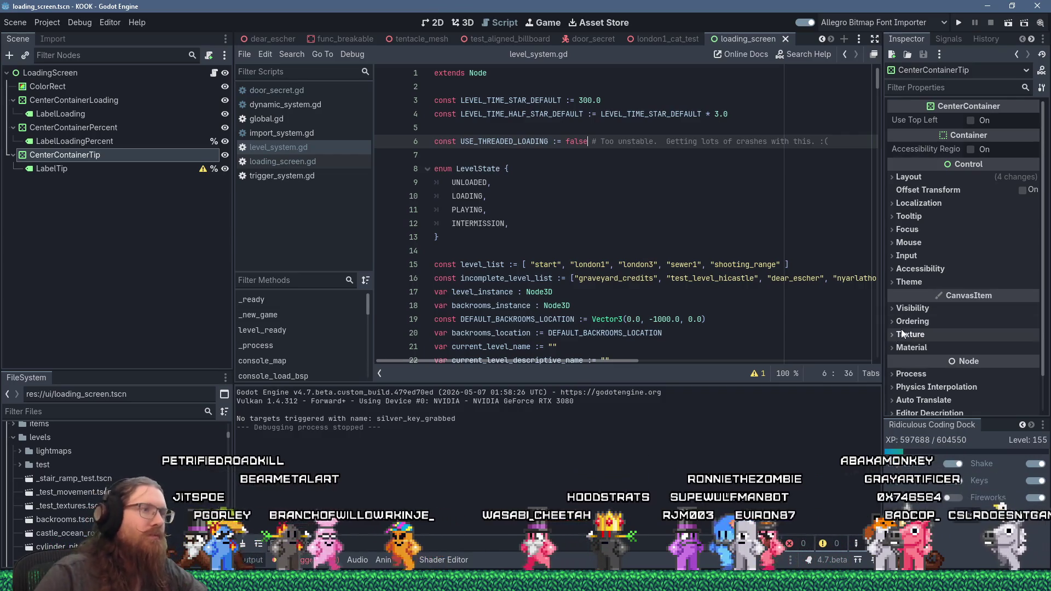
# Step: Scroll level_system.gd to func _ready and place the caret at the end of line 56
pyautogui.scroll(-13, 653, 279)
pyautogui.scroll(-4, 652, 279)
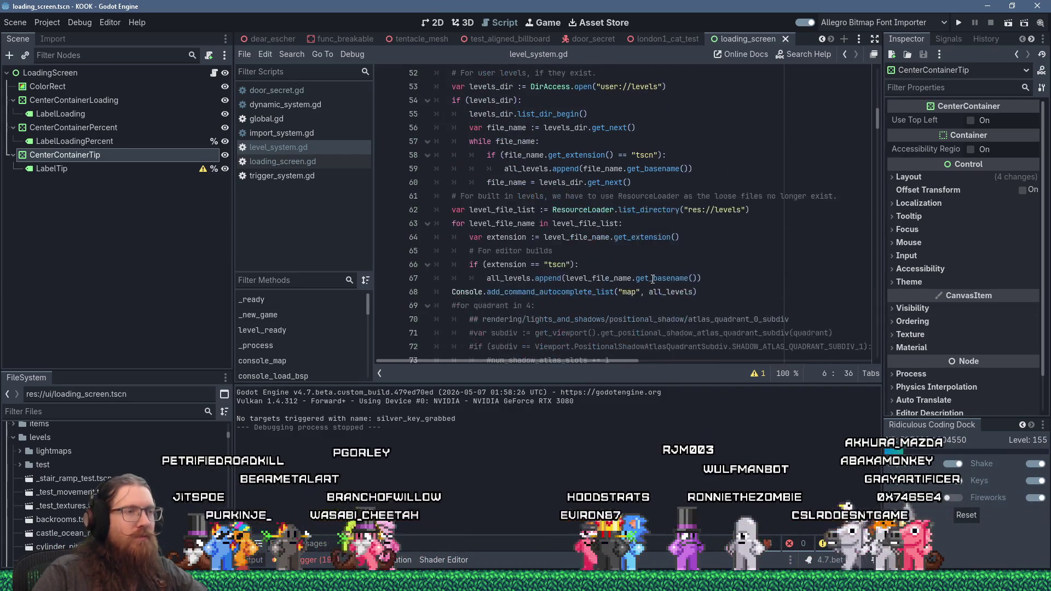
pyautogui.scroll(5, 652, 279)
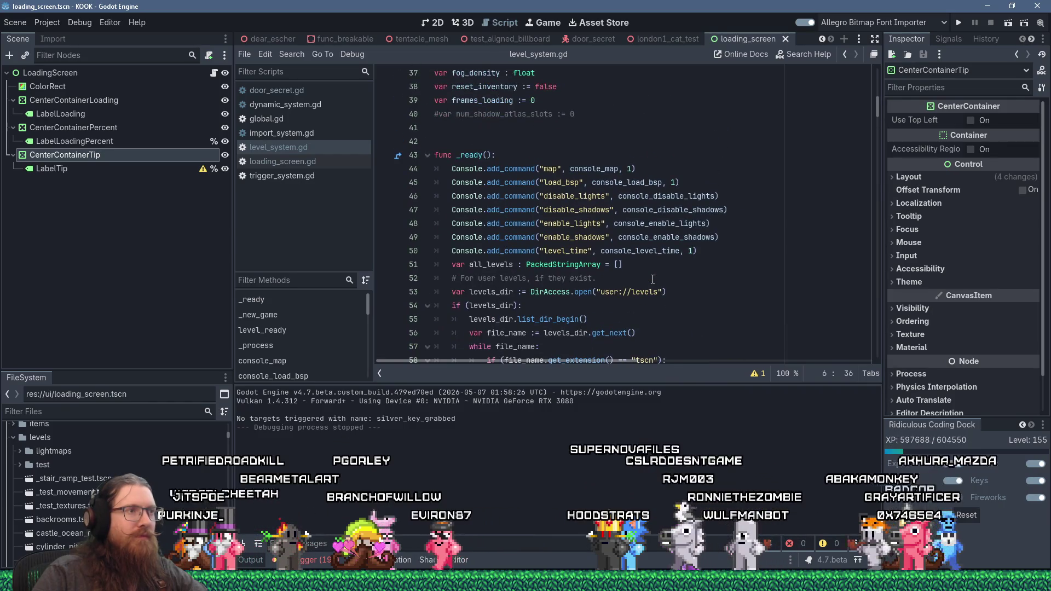
pyautogui.scroll(-2, 652, 279)
pyautogui.click(712, 251)
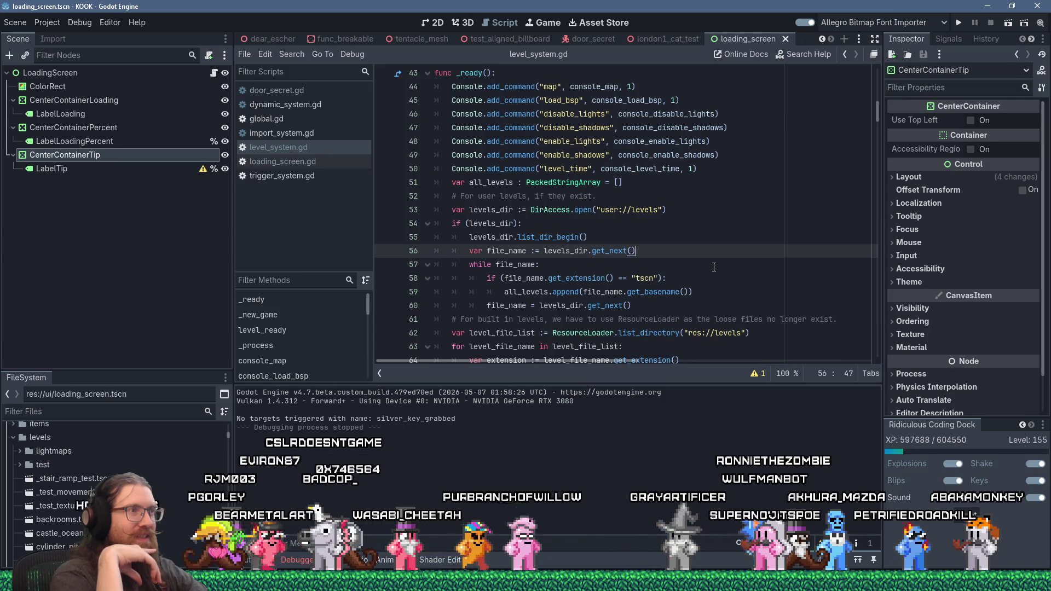
pyautogui.hotkey('alt', 'Tab')
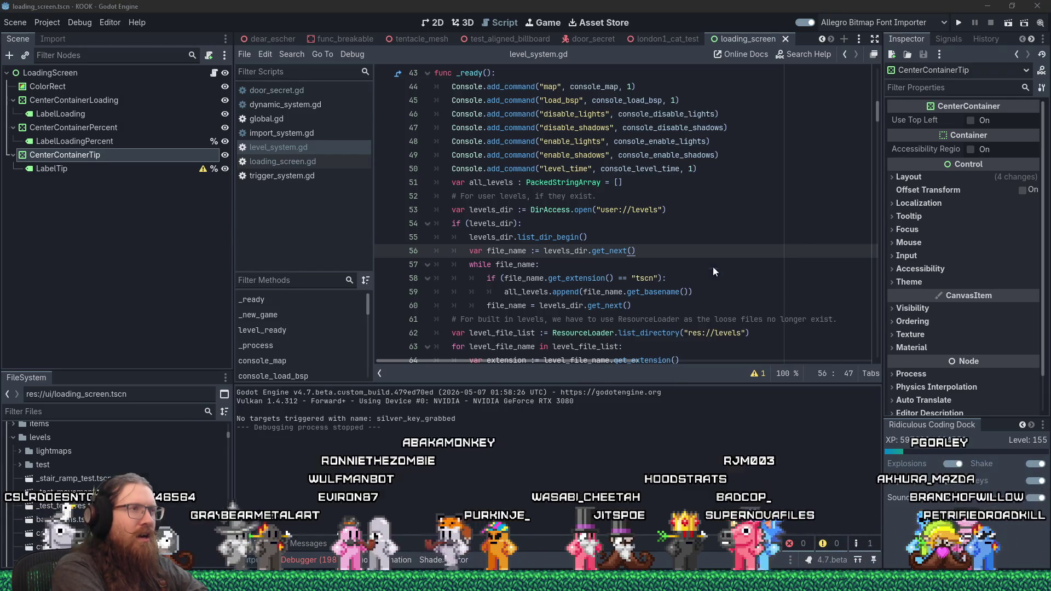
# Step: Switch to the Firefox window with the godotengine/godot open issues list
pyautogui.hotkey('alt', 'Tab')
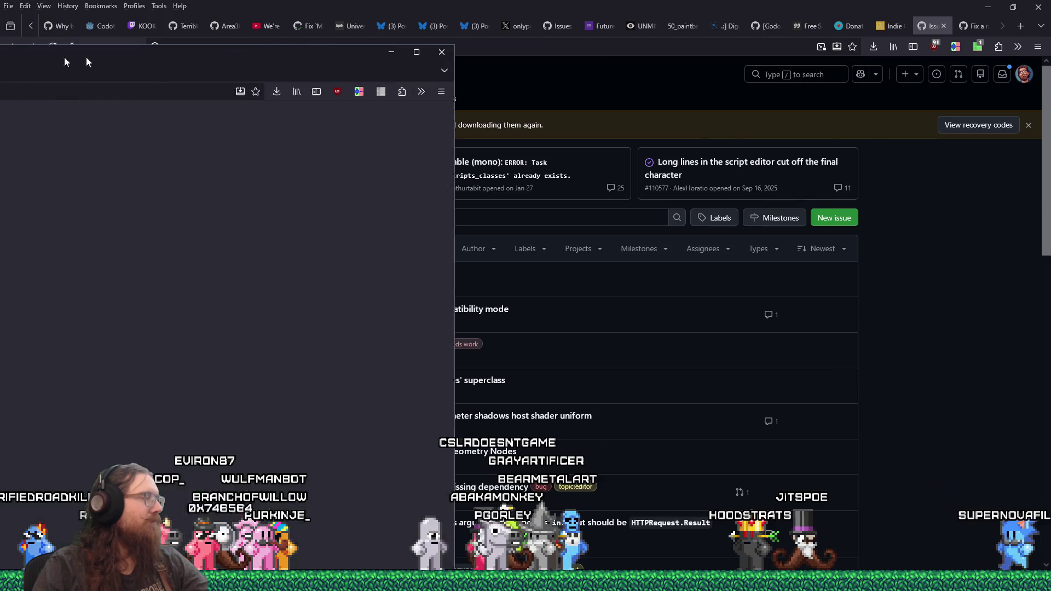
pyautogui.moveTo(86, 57)
pyautogui.mouseDown()
pyautogui.moveTo(658, 8)
pyautogui.moveTo(562, 23)
pyautogui.mouseUp()
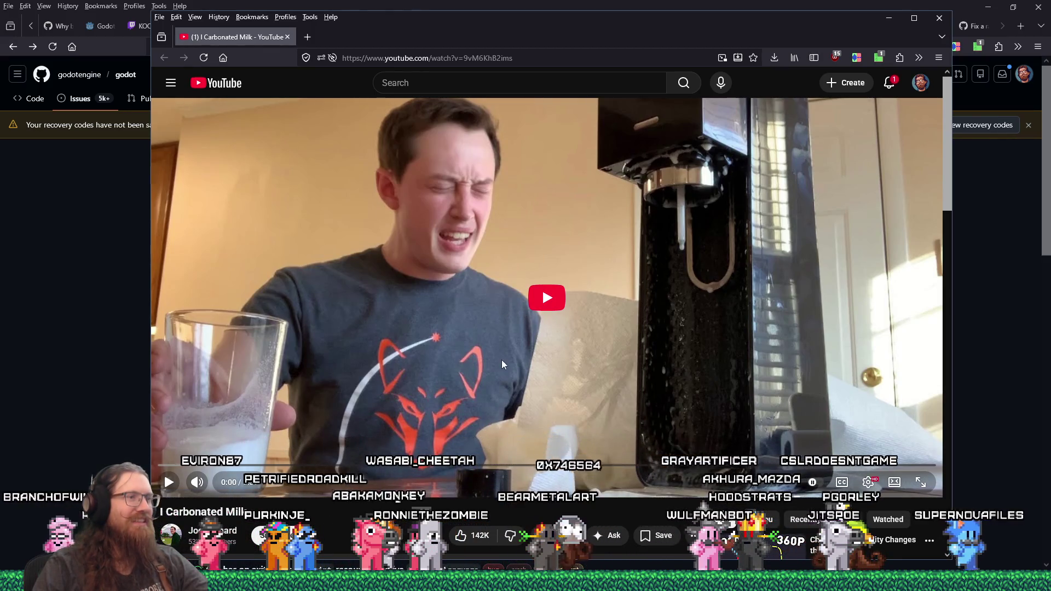
# Step: Play 'I Carbonated Milk', skipping to 2:39, 3:11, 3:38 and 4:00, then close its window
pyautogui.click(556, 301)
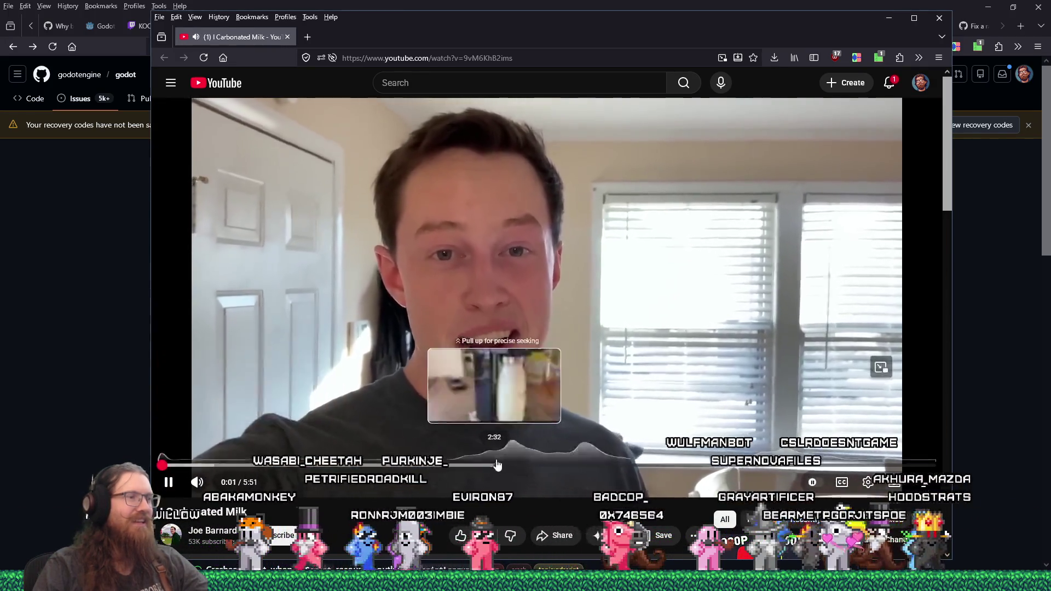
pyautogui.click(506, 464)
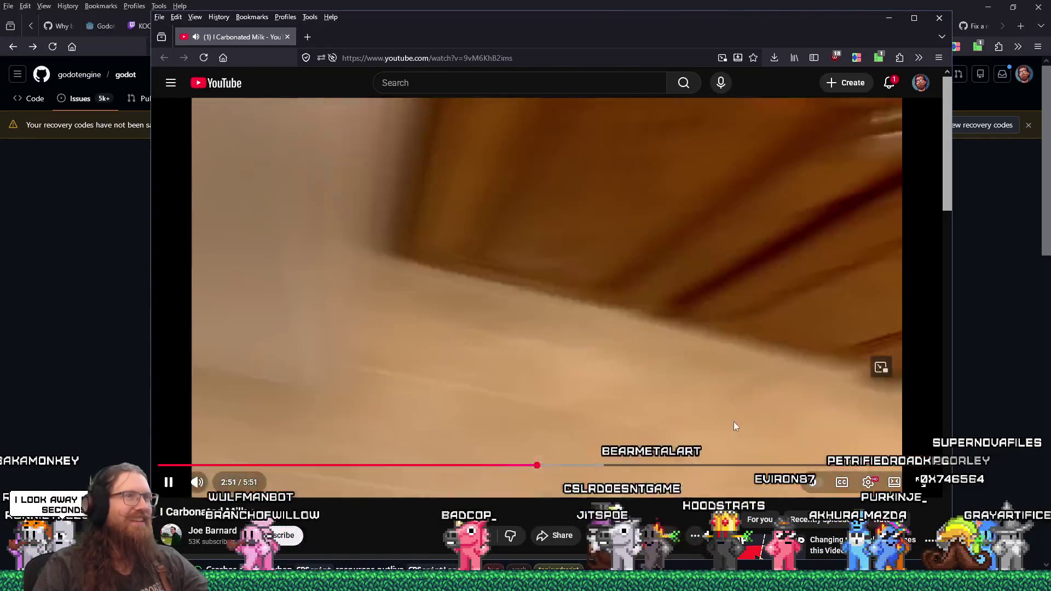
pyautogui.click(582, 465)
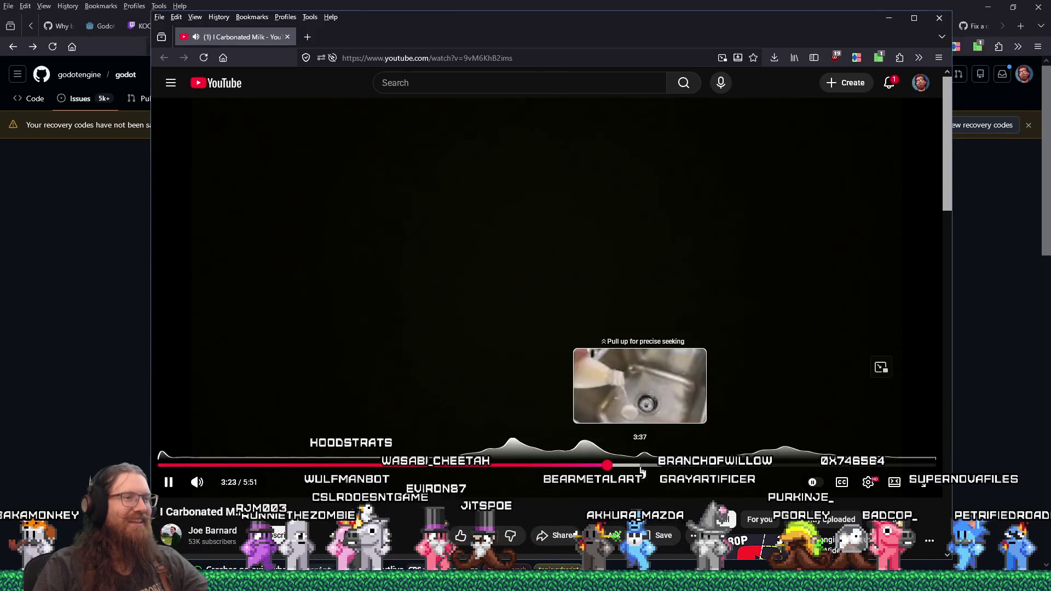
pyautogui.click(642, 465)
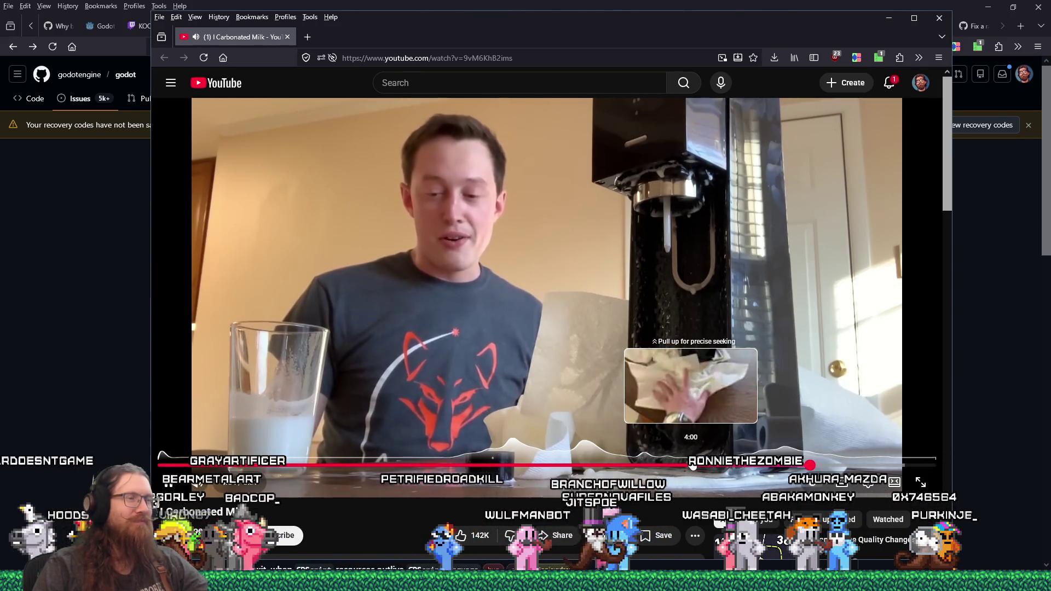
pyautogui.click(692, 464)
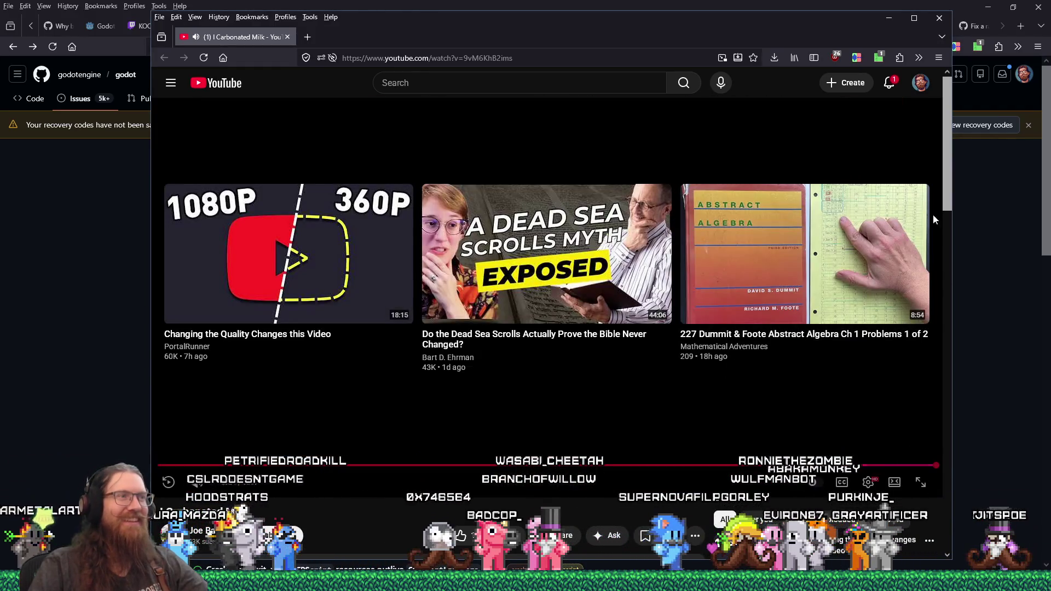
pyautogui.click(940, 18)
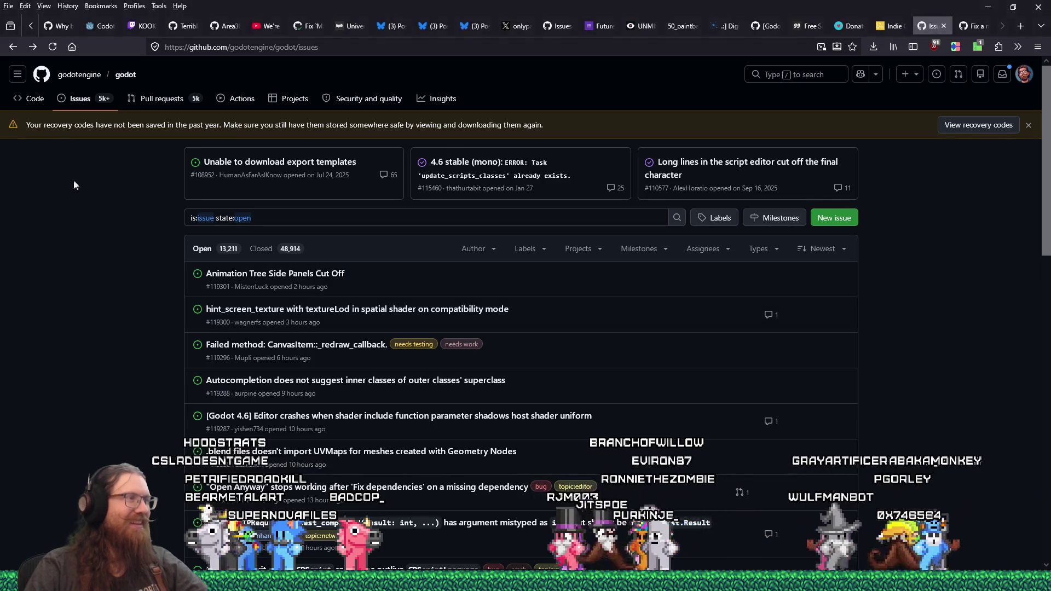
# Step: Go back to closed issue #111202 about load_threaded_request() crashing the engine
pyautogui.click(11, 54)
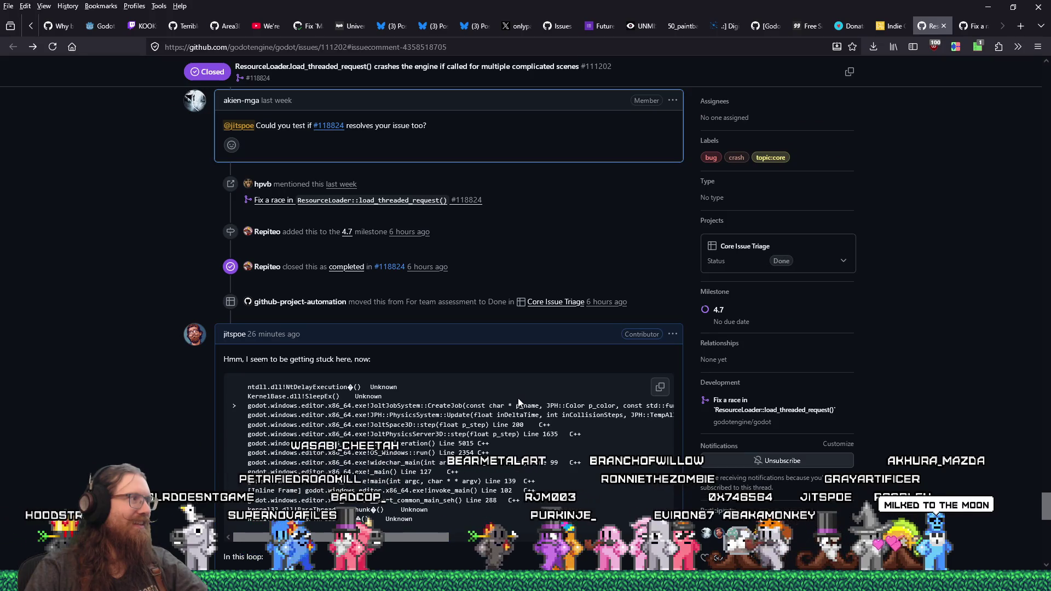
# Step: Scroll through the latest issue #111202 comment with its JoltJobSystem::CreateJob stack trace and loop code
pyautogui.scroll(-1, 519, 402)
pyautogui.scroll(-4, 519, 402)
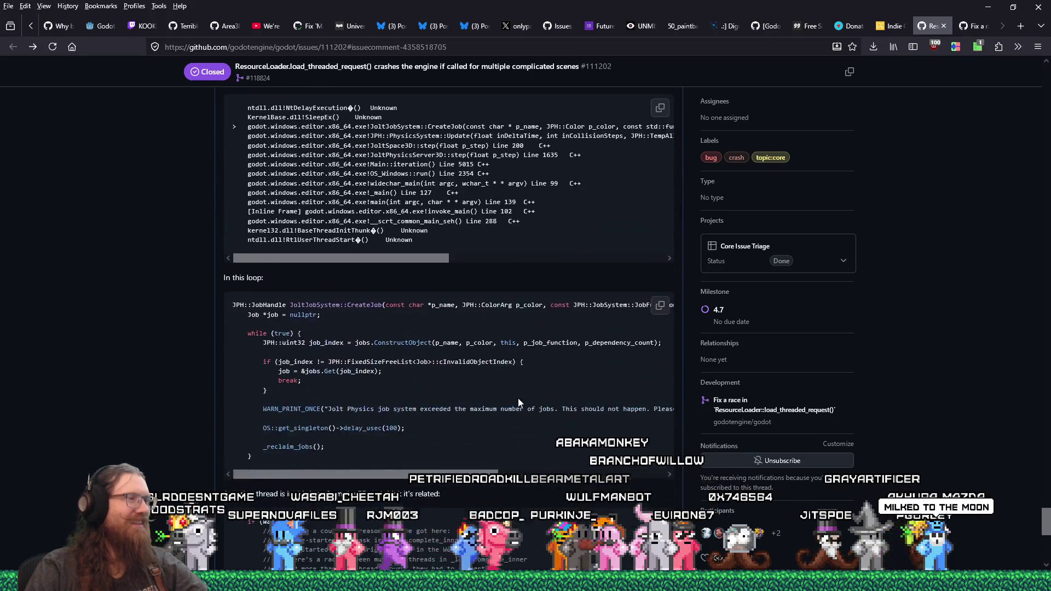
pyautogui.scroll(-8, 517, 399)
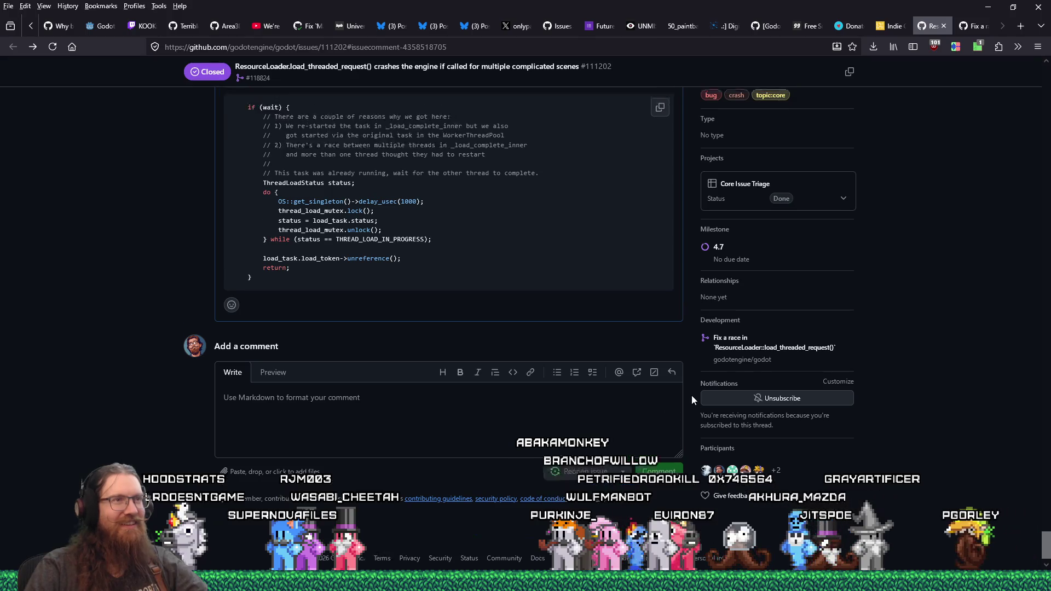
pyautogui.scroll(13, 890, 425)
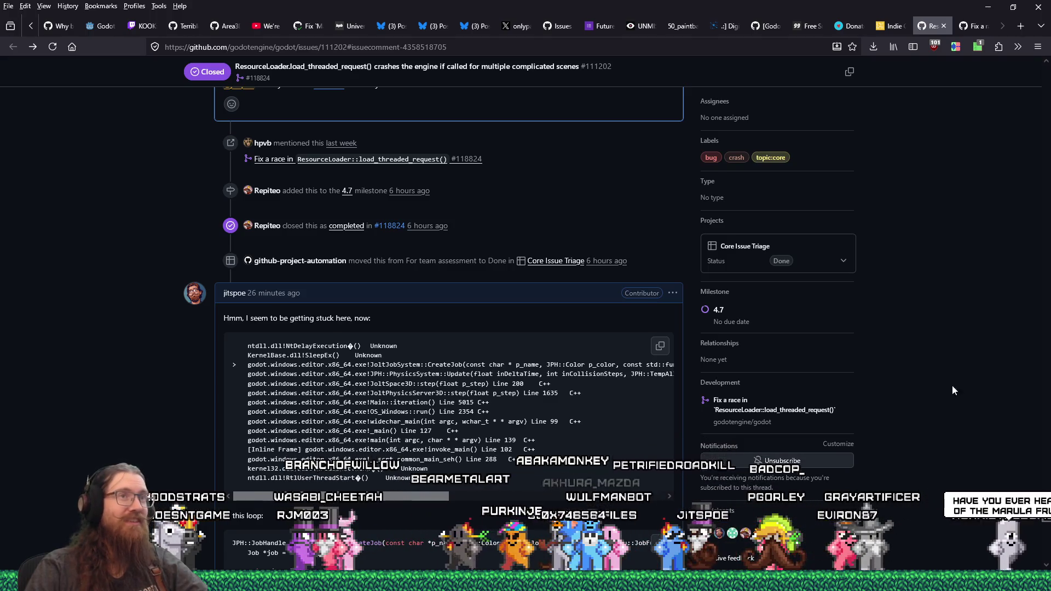
pyautogui.click(733, 48)
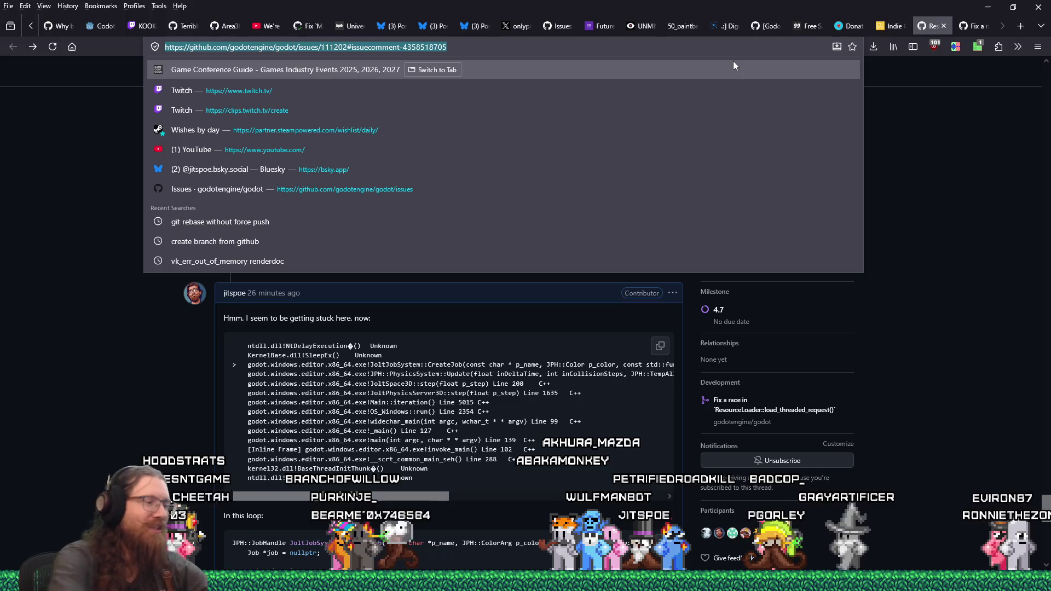
# Step: Search DuckDuckGo for 'marula fruit' and scroll through the results
pyautogui.write('marula')
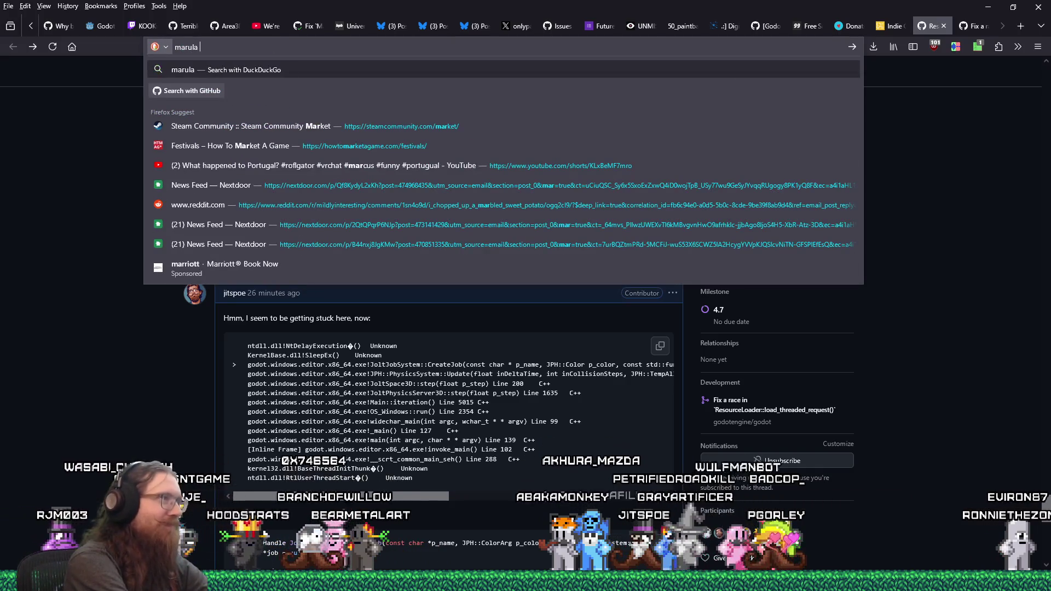
pyautogui.write('t')
pyautogui.press('Return')
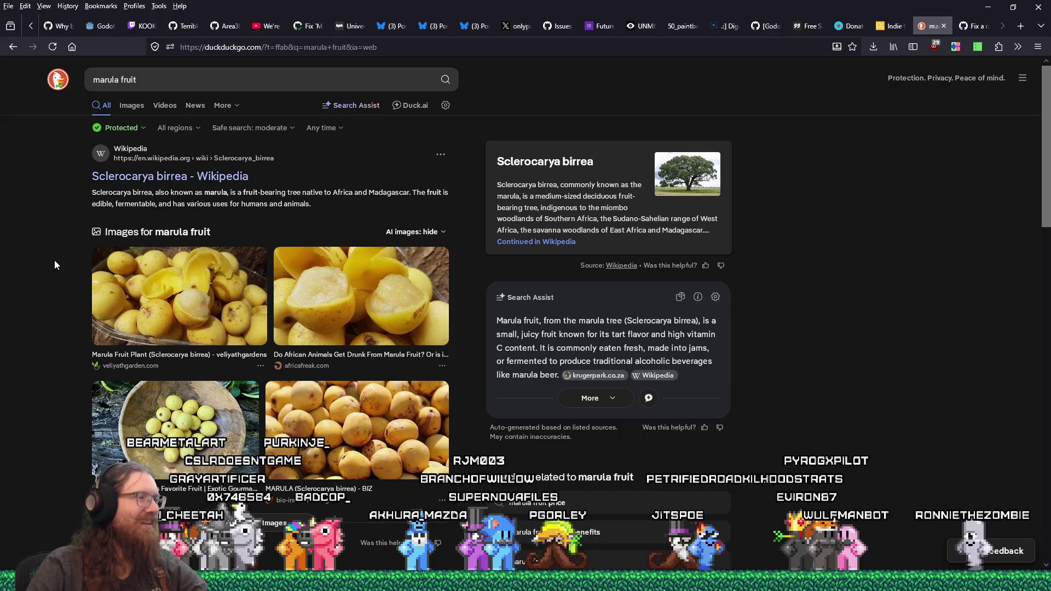
pyautogui.scroll(-3, 54, 263)
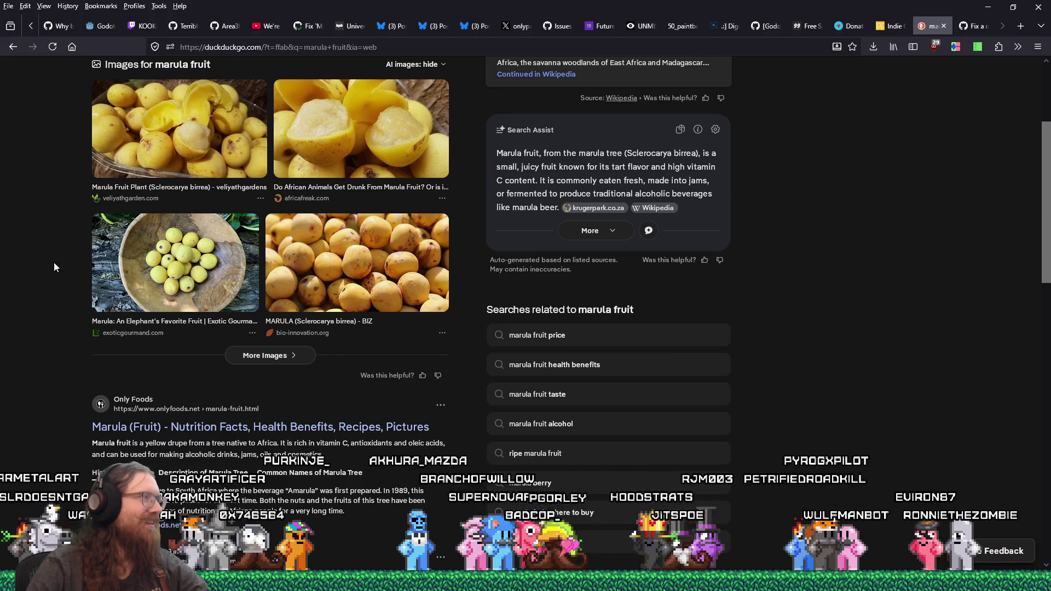
pyautogui.scroll(-6, 126, 291)
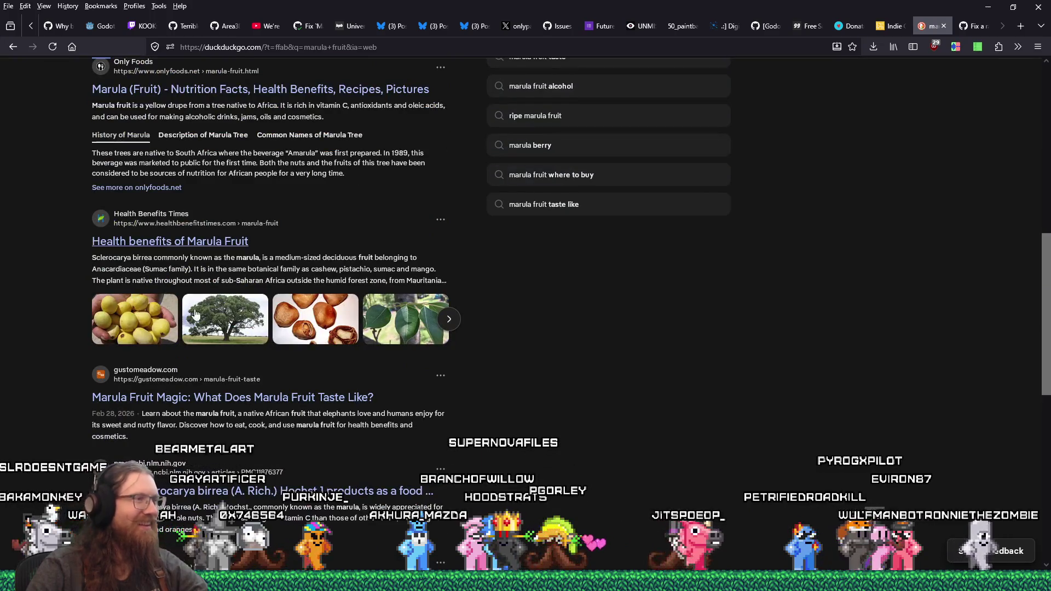
pyautogui.scroll(-5, 488, 356)
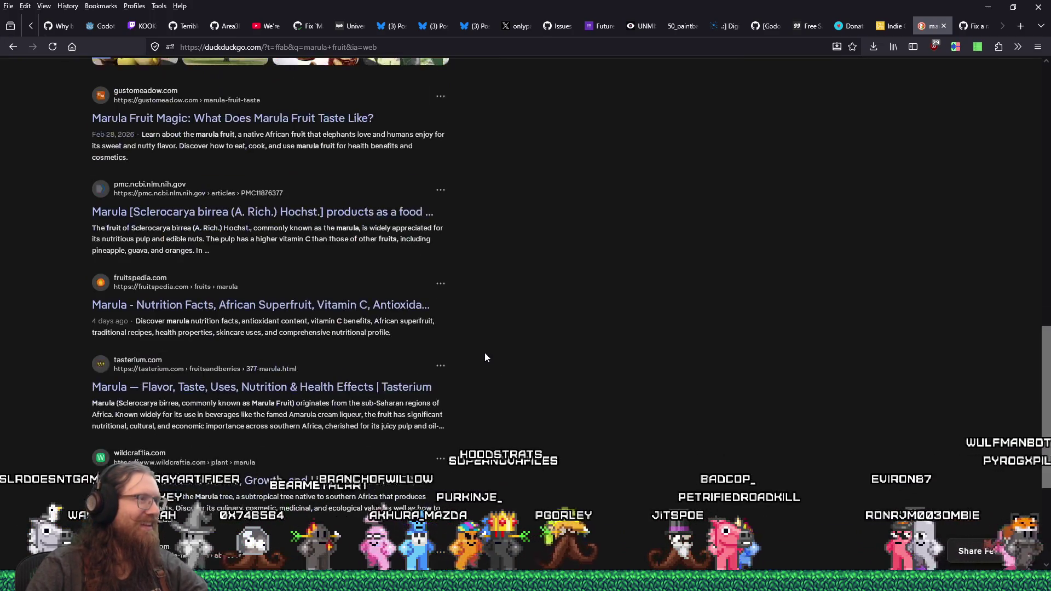
pyautogui.scroll(-4, 485, 357)
pyautogui.scroll(12, 485, 357)
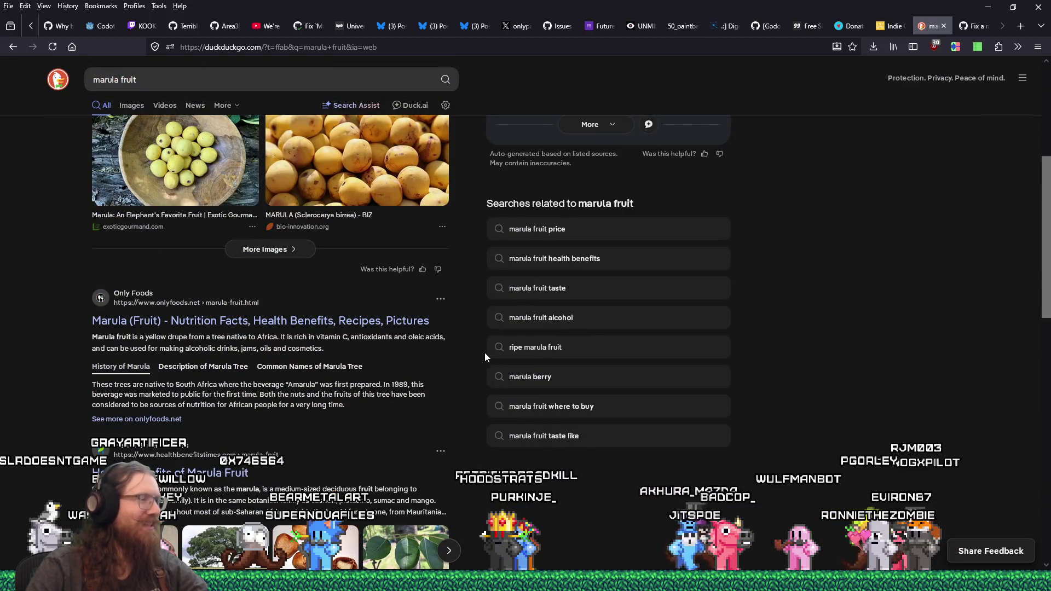
pyautogui.scroll(5, 485, 357)
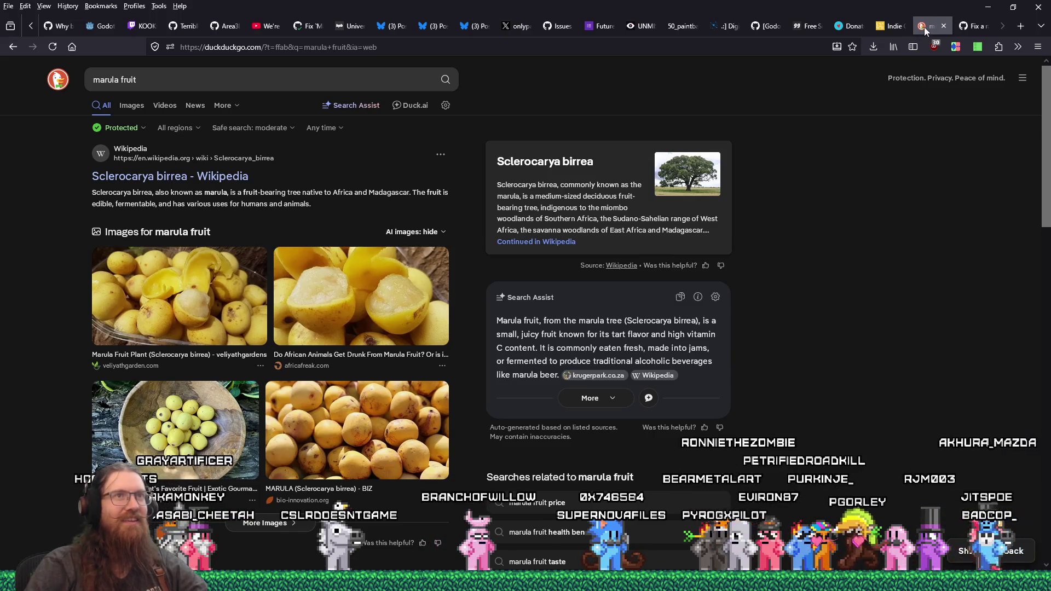
# Step: Close the marula fruit search tab and both Fix a race pull-request tabs, returning to Godot
pyautogui.click(941, 28)
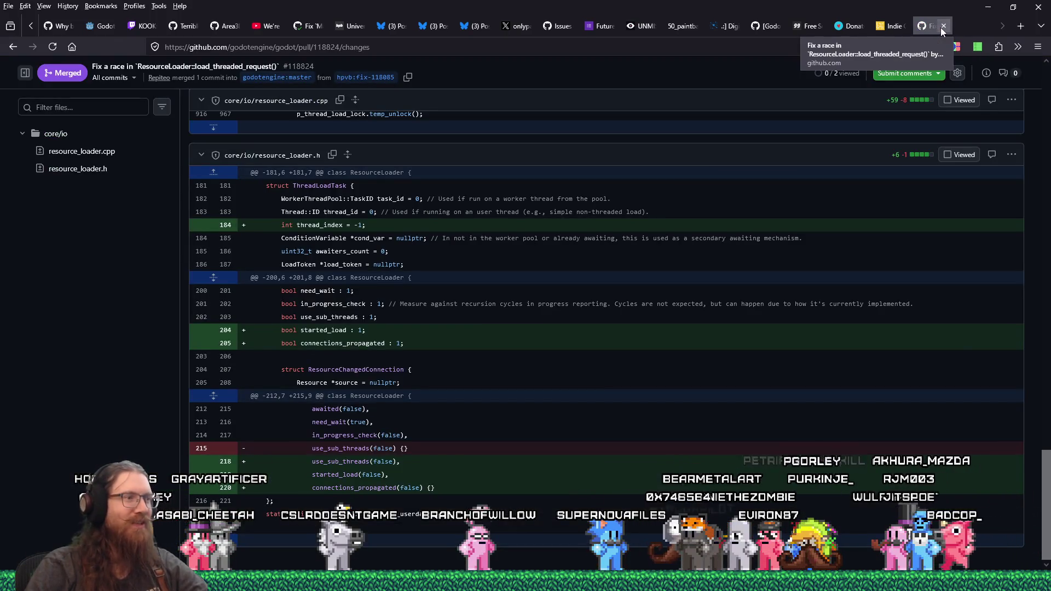
pyautogui.click(943, 26)
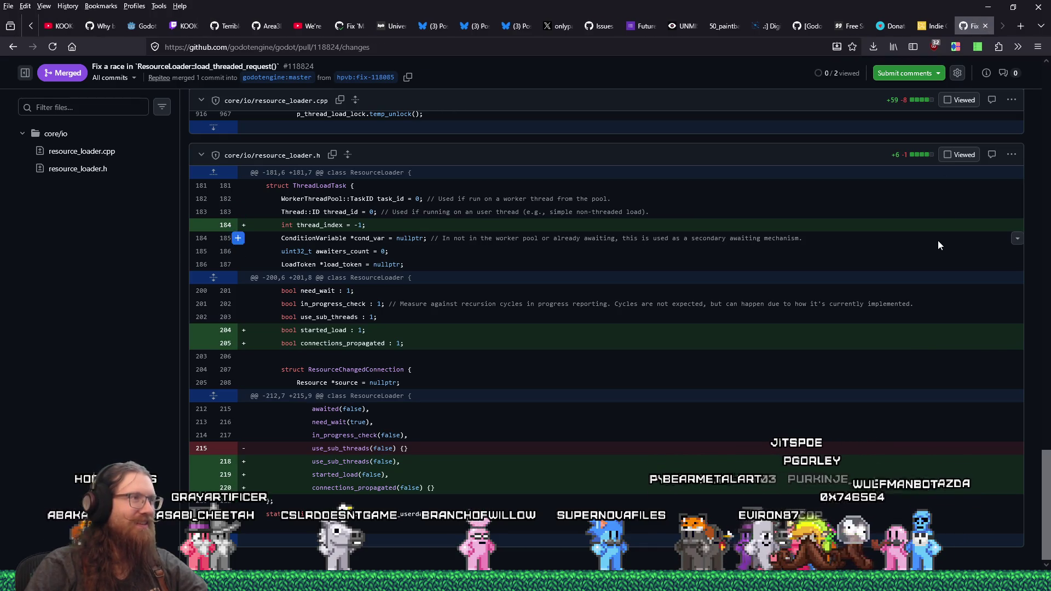
pyautogui.click(985, 25)
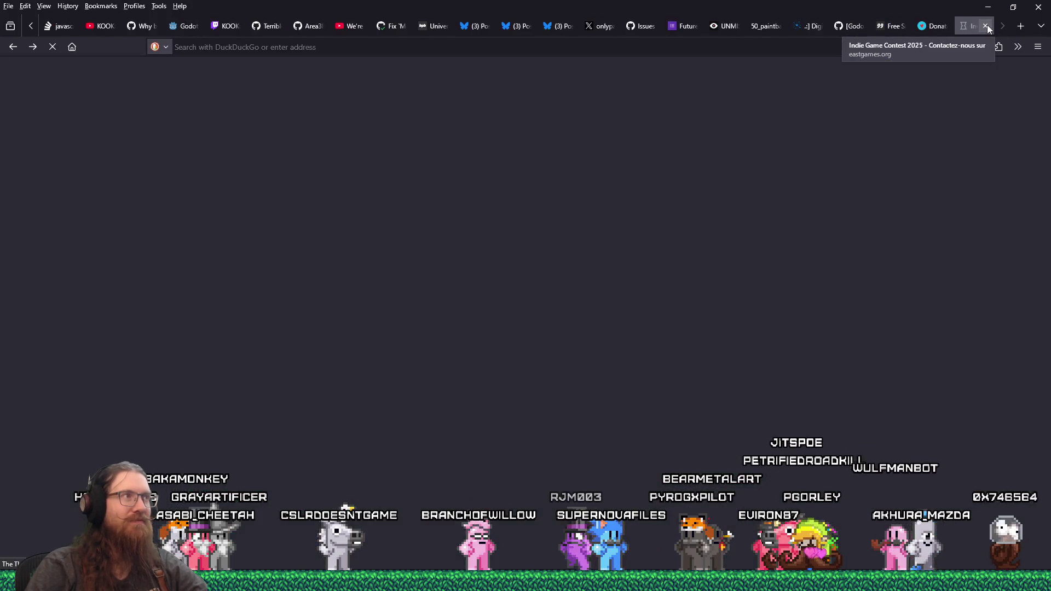
pyautogui.hotkey('alt', 'Tab')
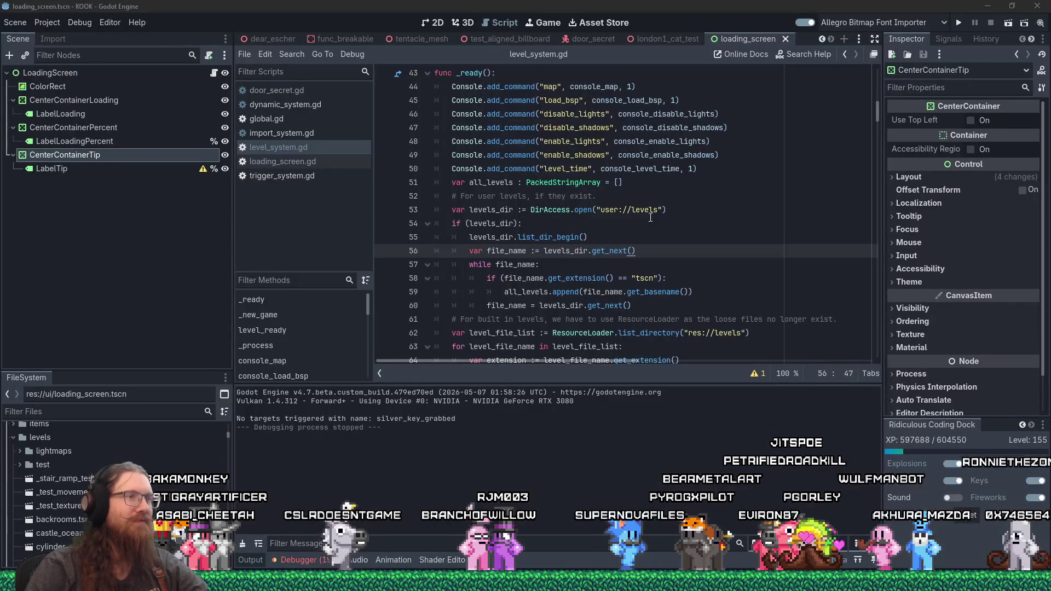
# Step: Switch from the Godot editor to the Firefox window with the paused elephant video
pyautogui.hotkey('alt', 'Tab')
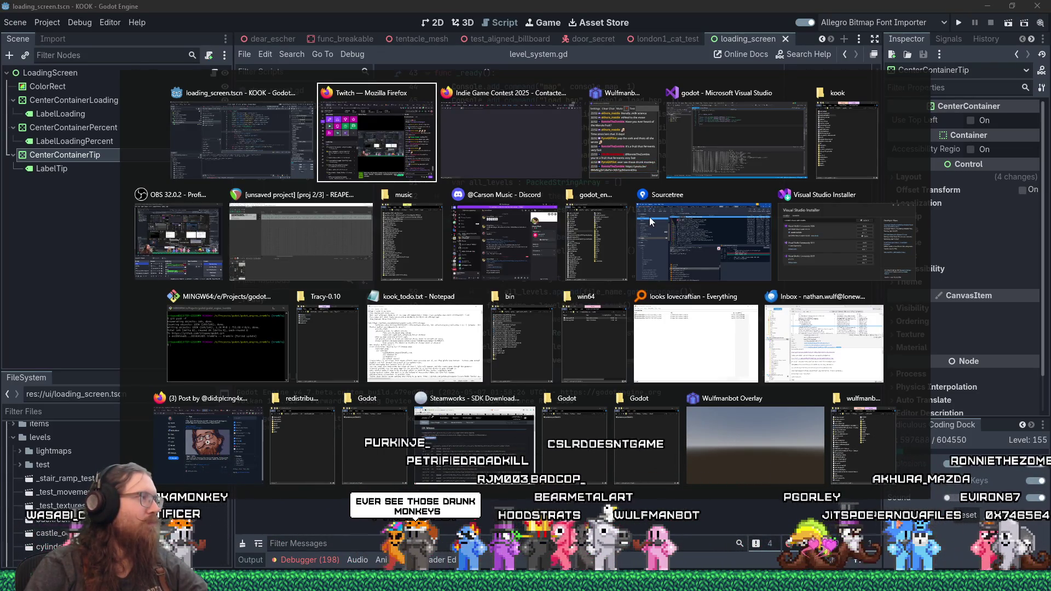
pyautogui.hotkey('alt', 'Tab')
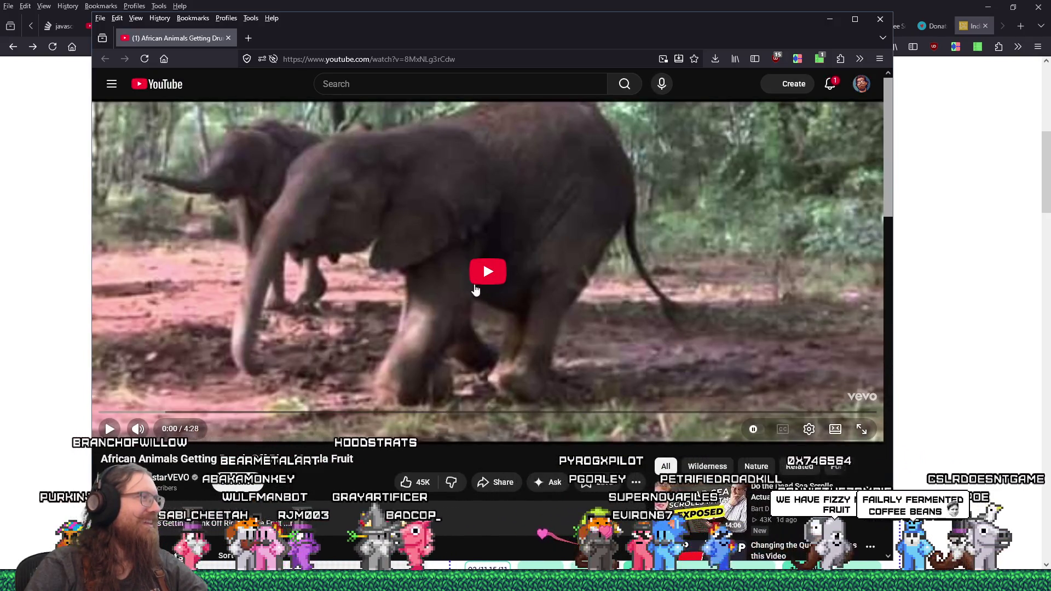
# Step: Play the African Animals Getting Drunk video, skip ahead to about 1:12, and later resume it
pyautogui.click(474, 294)
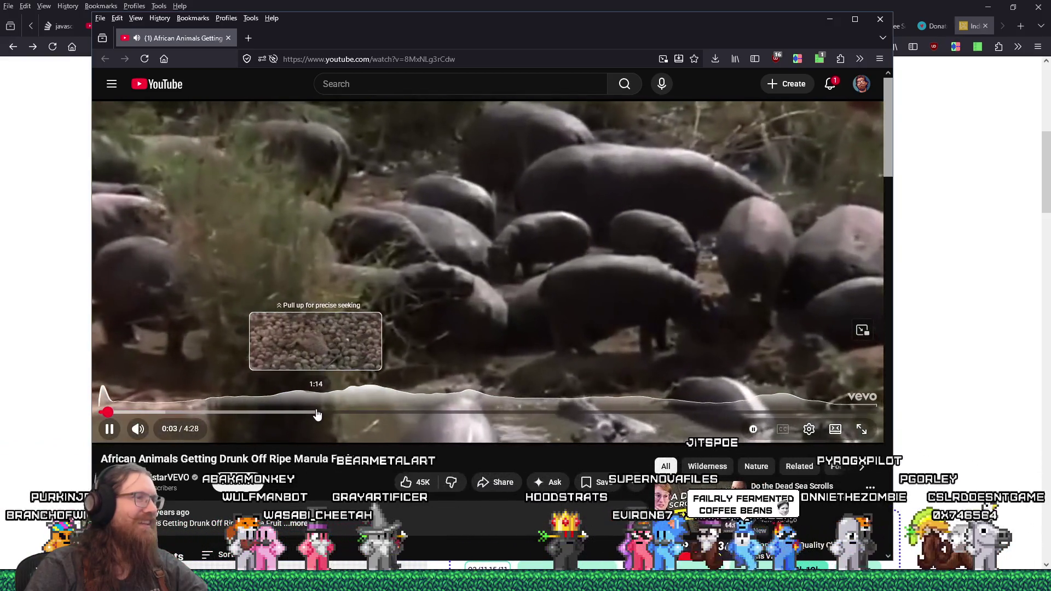
pyautogui.click(315, 414)
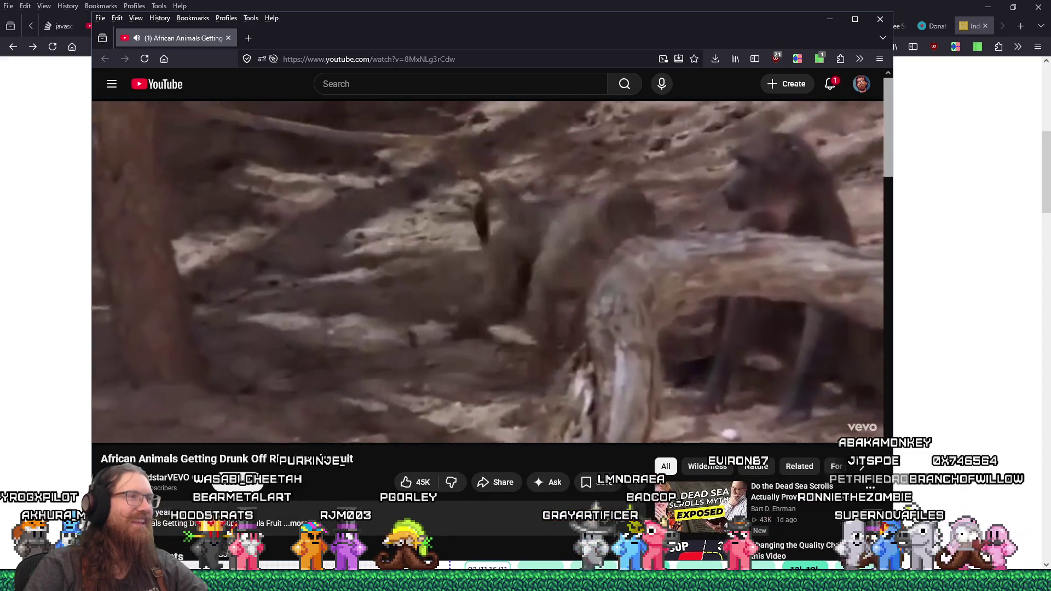
pyautogui.moveTo(452, 393)
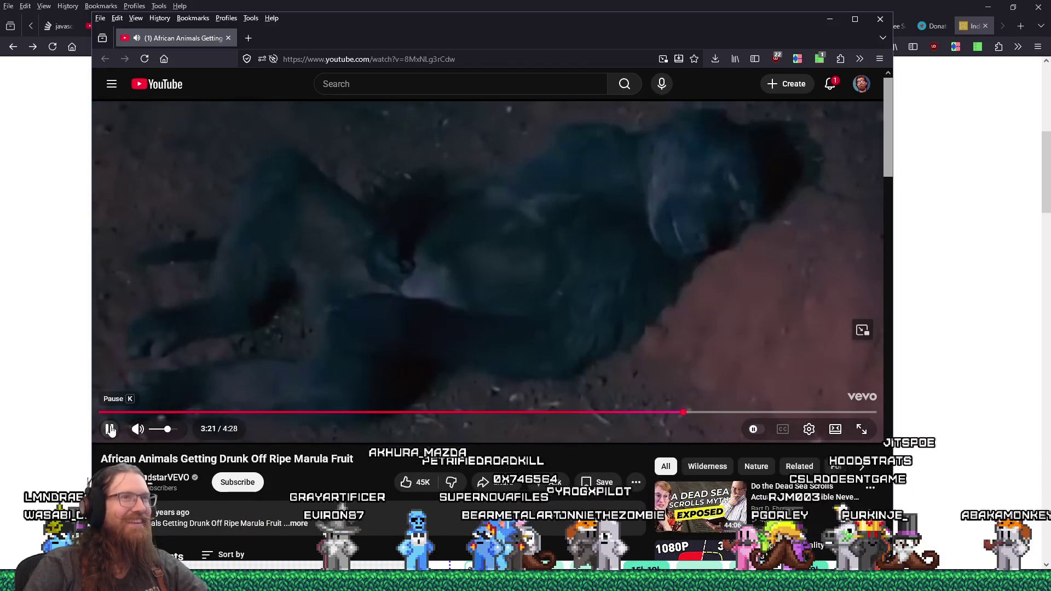
pyautogui.press('space')
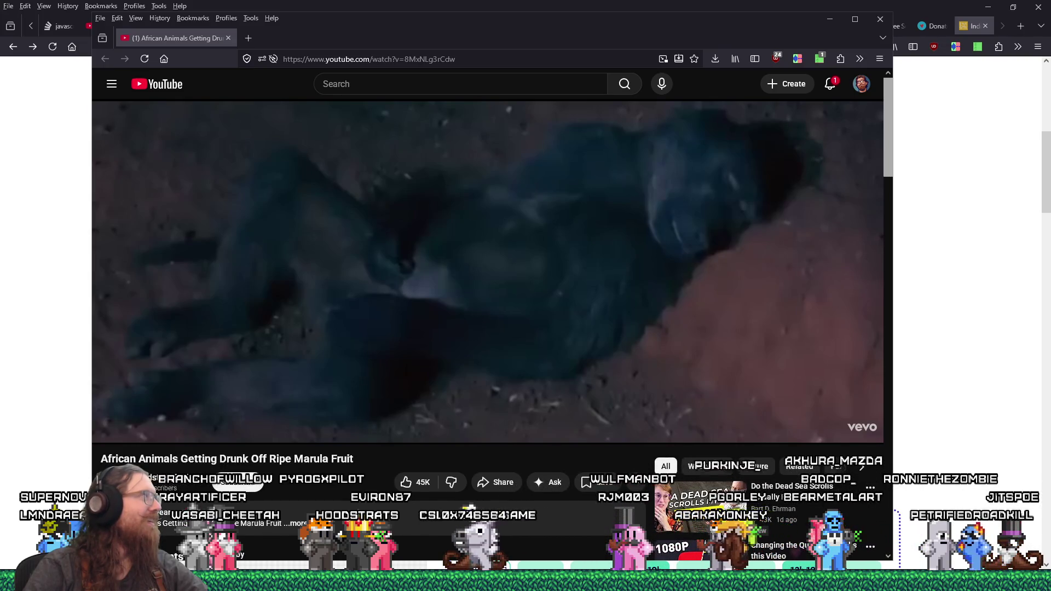
# Step: Watch the Flexible OLED Jacket video in a new tab, then close the YouTube window
pyautogui.moveTo(242, 45); pyautogui.dragTo(242, 45)
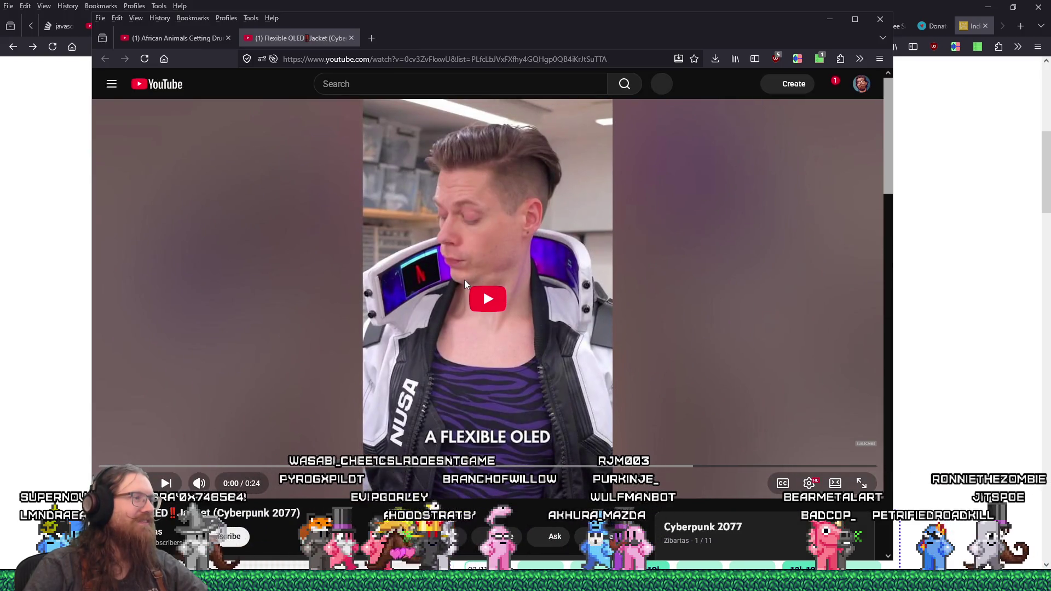
pyautogui.click(485, 300)
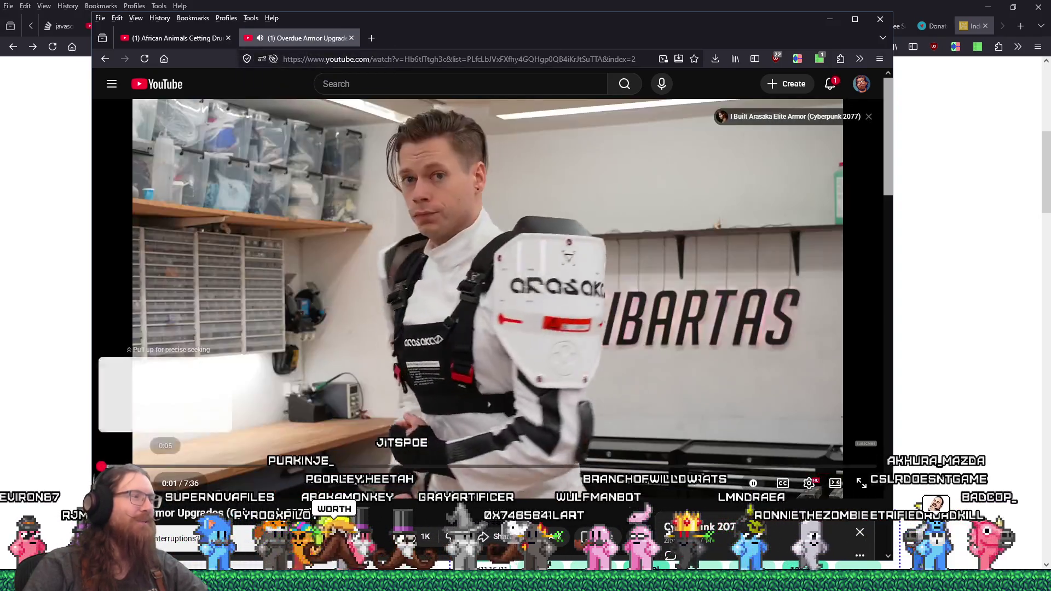
pyautogui.click(110, 483)
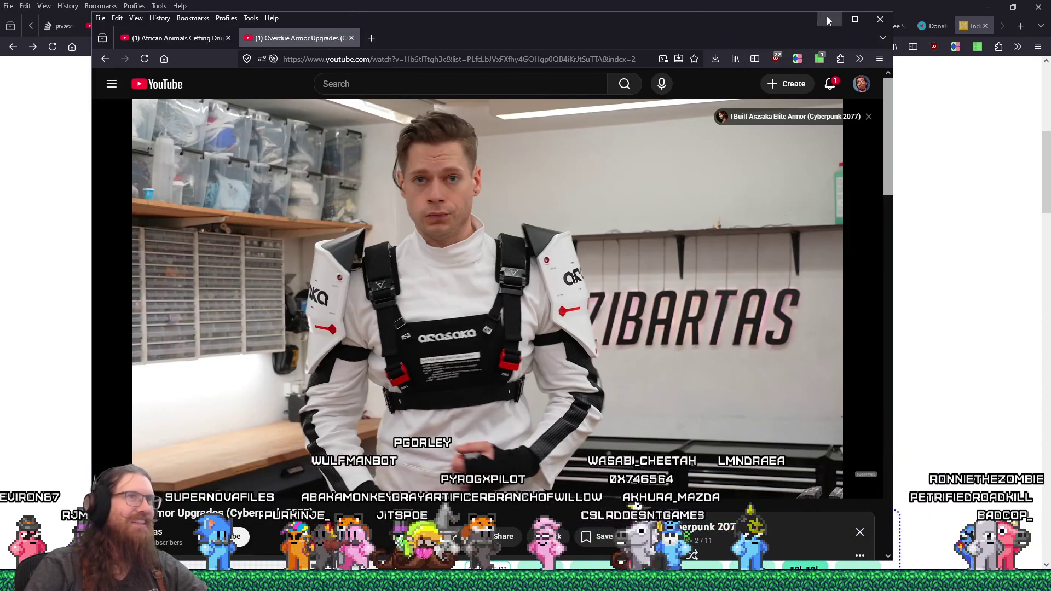
pyautogui.click(880, 20)
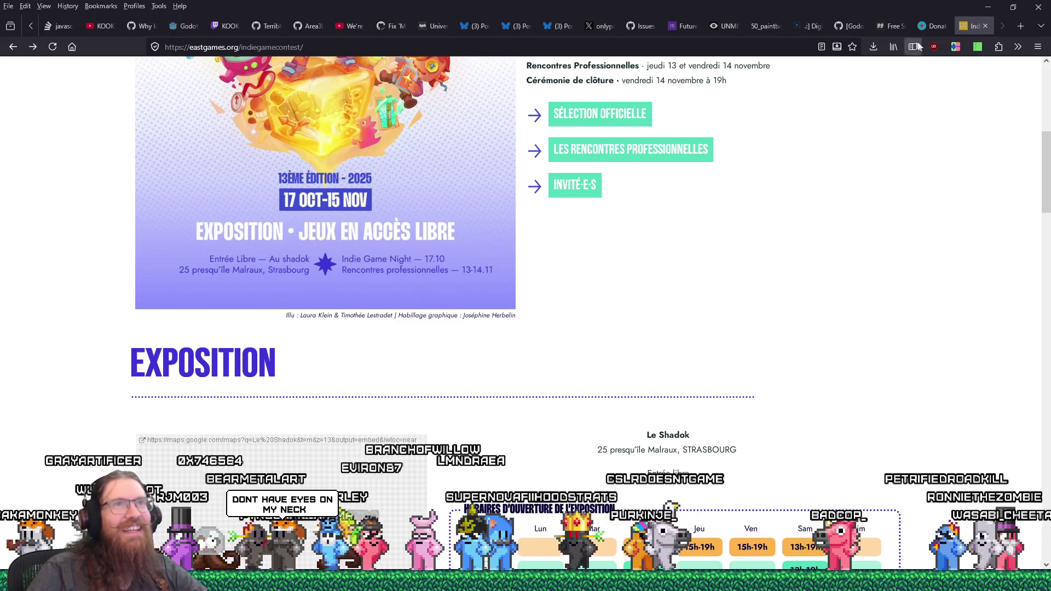
# Step: Read godot-console issue #51 about the Godot 4.6 console toggle, then return to the editor
pyautogui.click(848, 26)
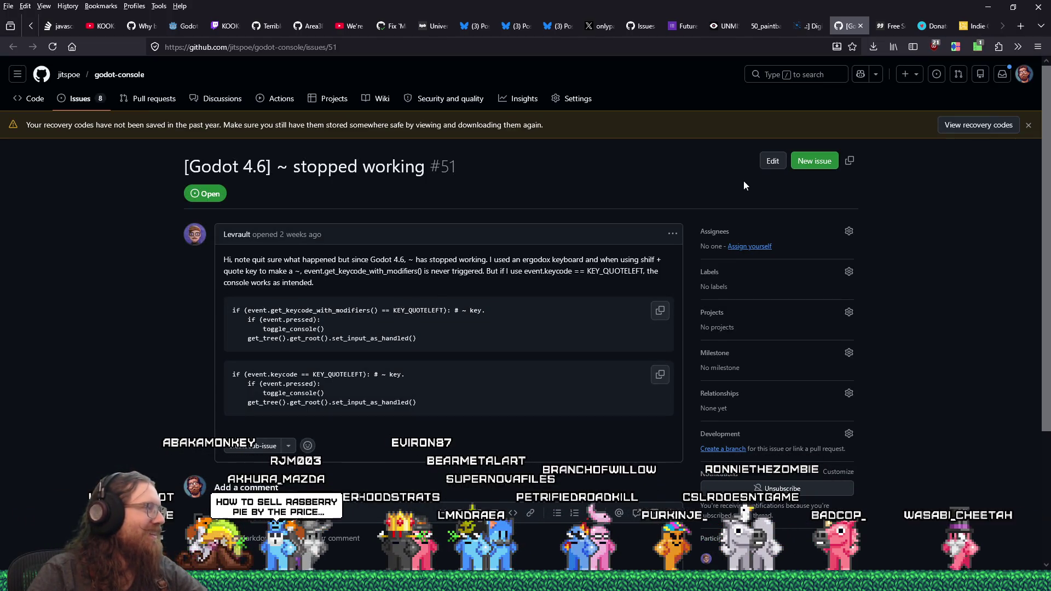
pyautogui.scroll(-2, 744, 185)
pyautogui.scroll(2, 743, 186)
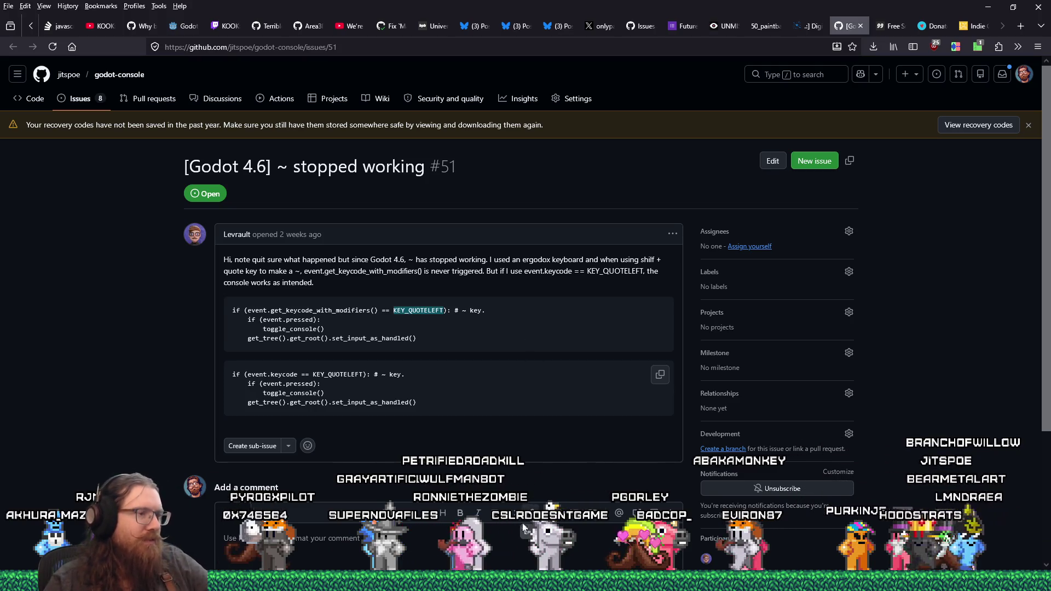
pyautogui.hotkey('alt', 'Tab')
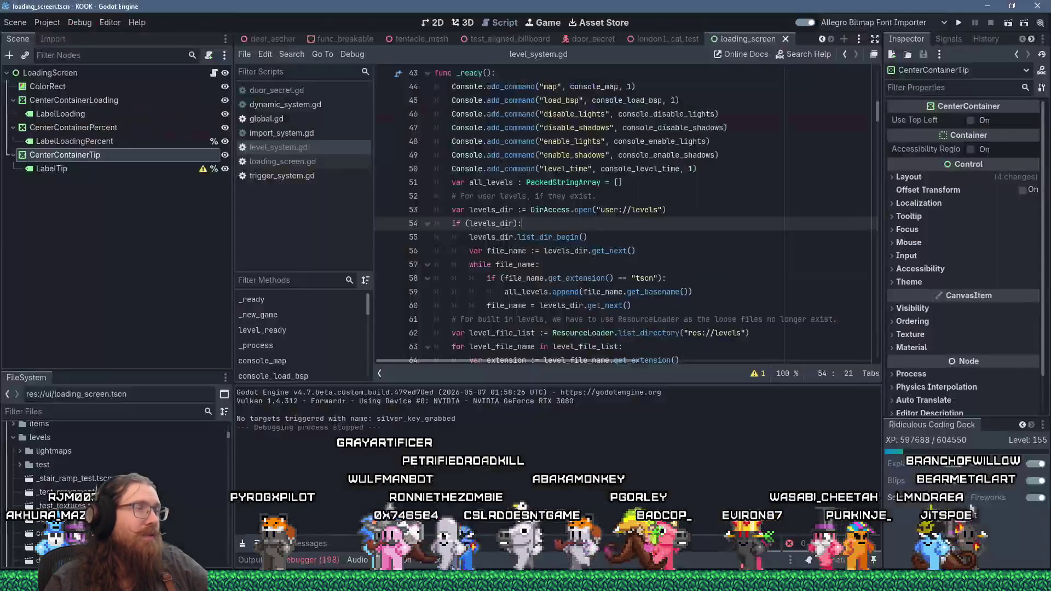
pyautogui.click(51, 22)
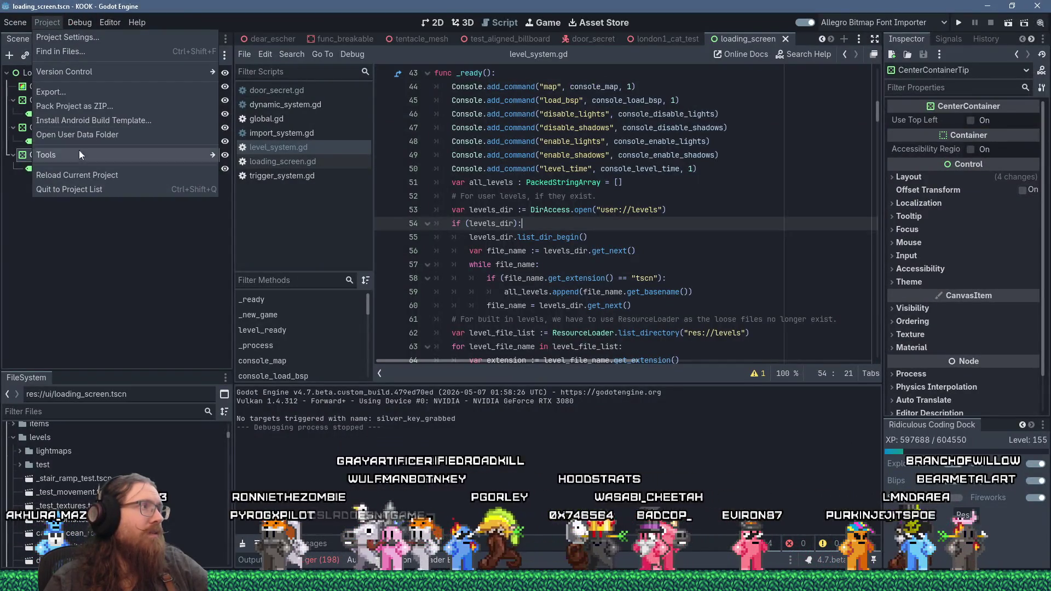
# Step: Find KEY_QUOTELEFT across the project and open the console.gd match on line 230
pyautogui.moveTo(110, 22)
pyautogui.click(450, 5)
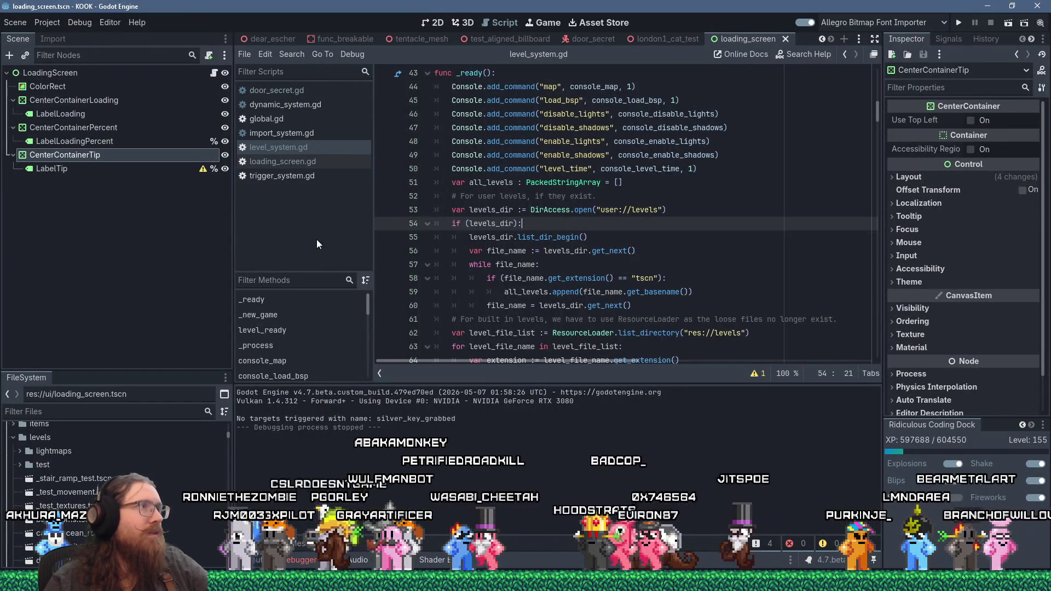
pyautogui.click(292, 54)
pyautogui.click(303, 135)
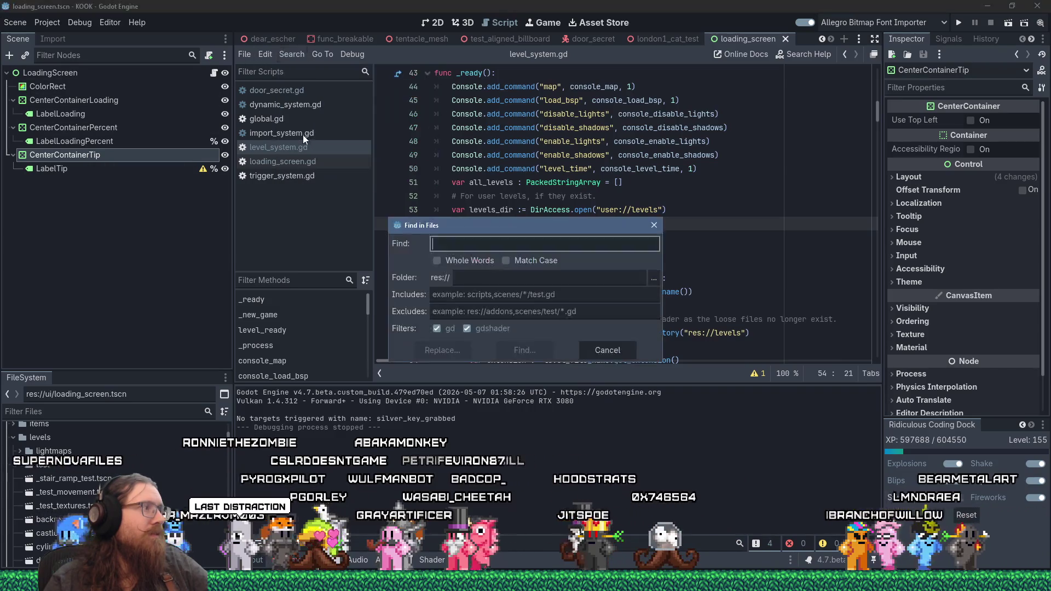
pyautogui.write('KEY_QUOTELEFT')
pyautogui.press('Return')
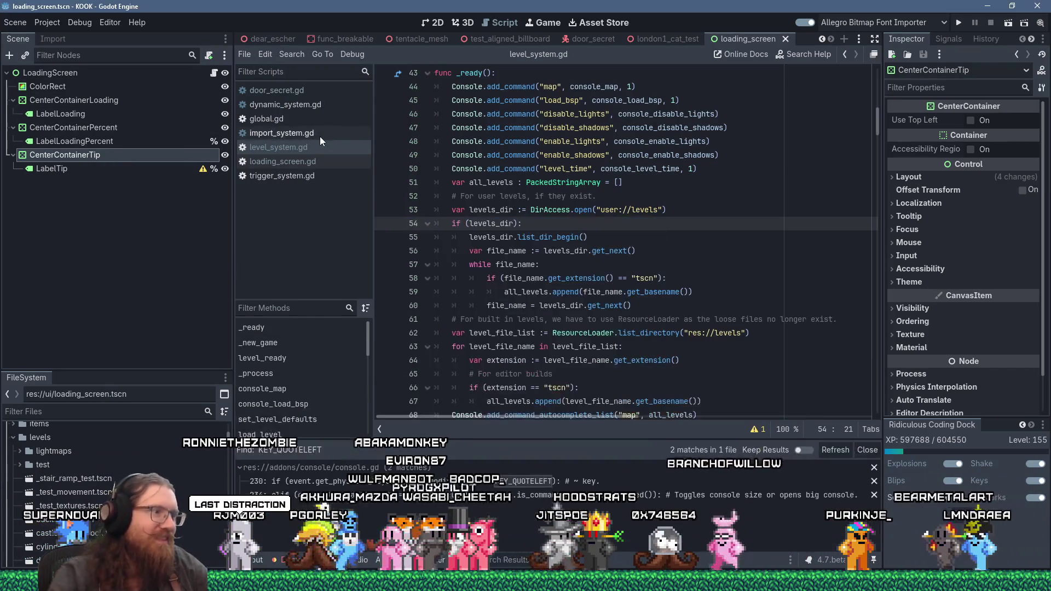
pyautogui.click(263, 481)
pyautogui.scroll(-3, 542, 391)
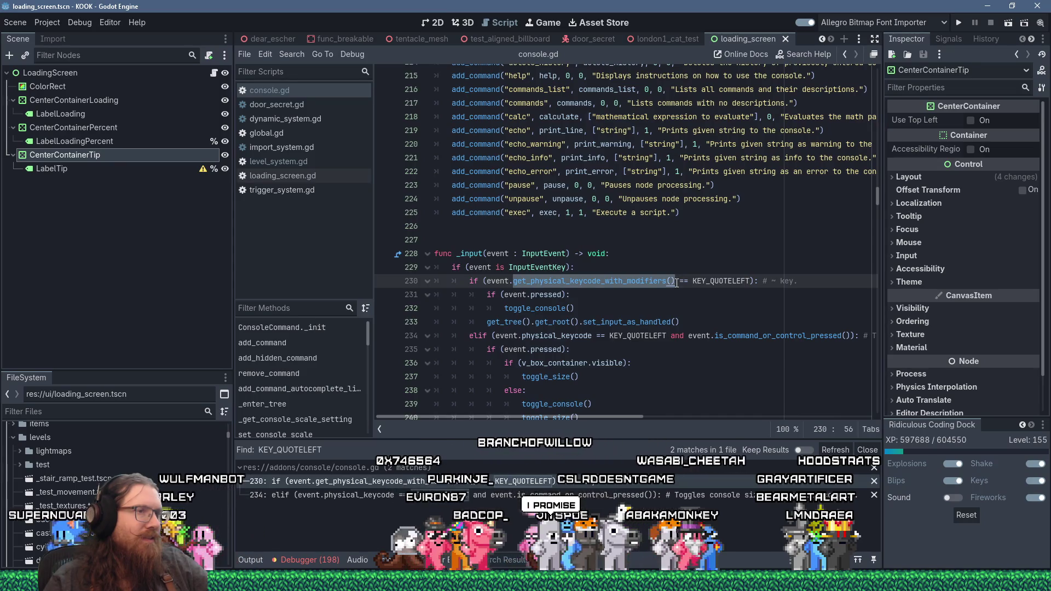
# Step: Replace line 230's get_physical_keycode_with_modifiers() call with '.get_physic', comparing against issue #51
pyautogui.hotkey('alt', 'Tab')
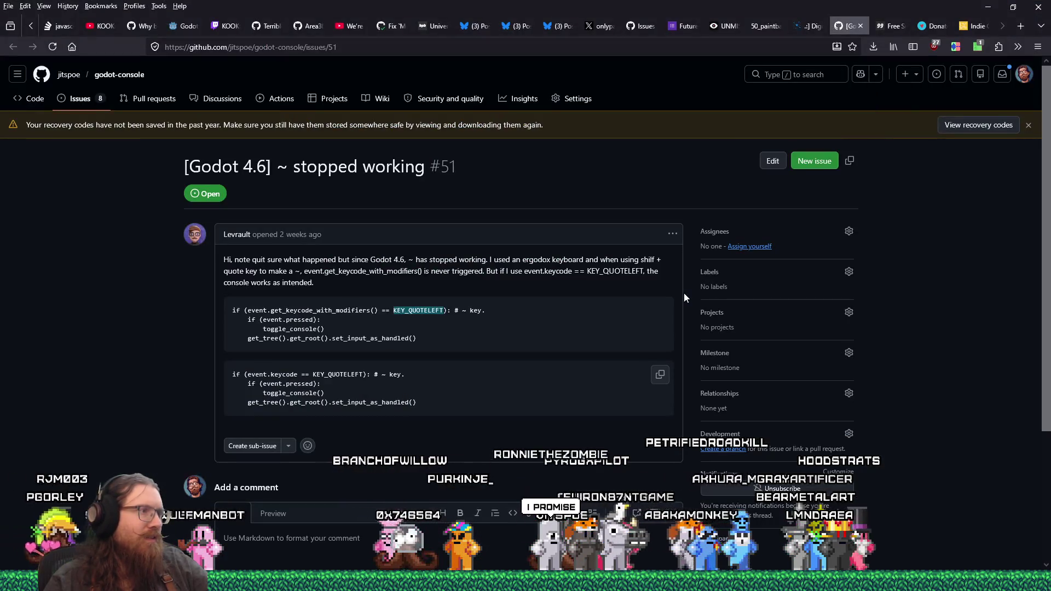
pyautogui.hotkey('alt', 'Tab')
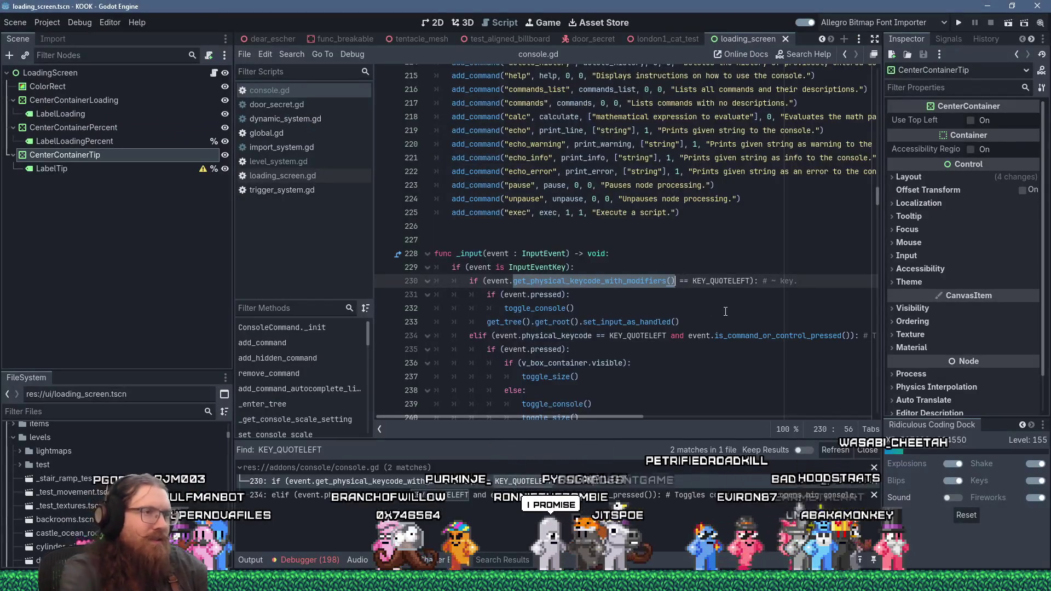
pyautogui.press('BackSpace')
pyautogui.press('BackSpace')
pyautogui.write('.get_')
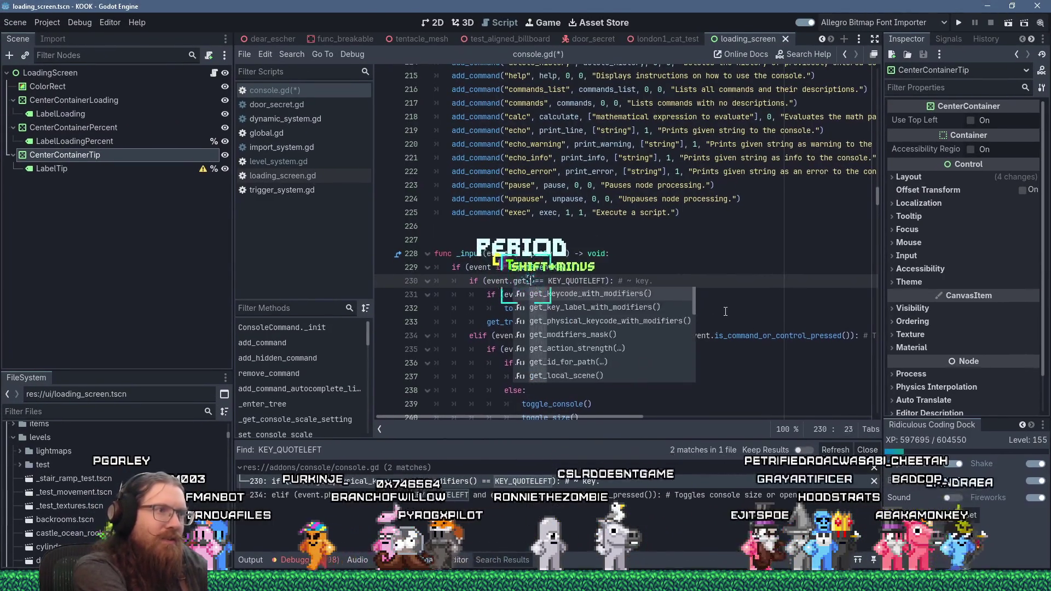
pyautogui.write('physic')
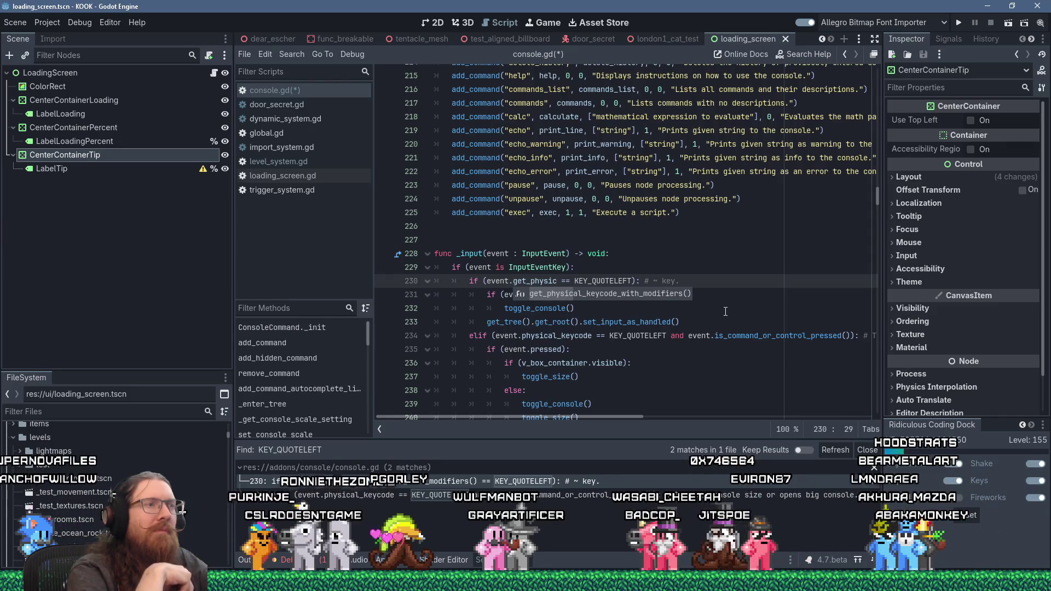
pyautogui.hotkey('alt', 'Tab')
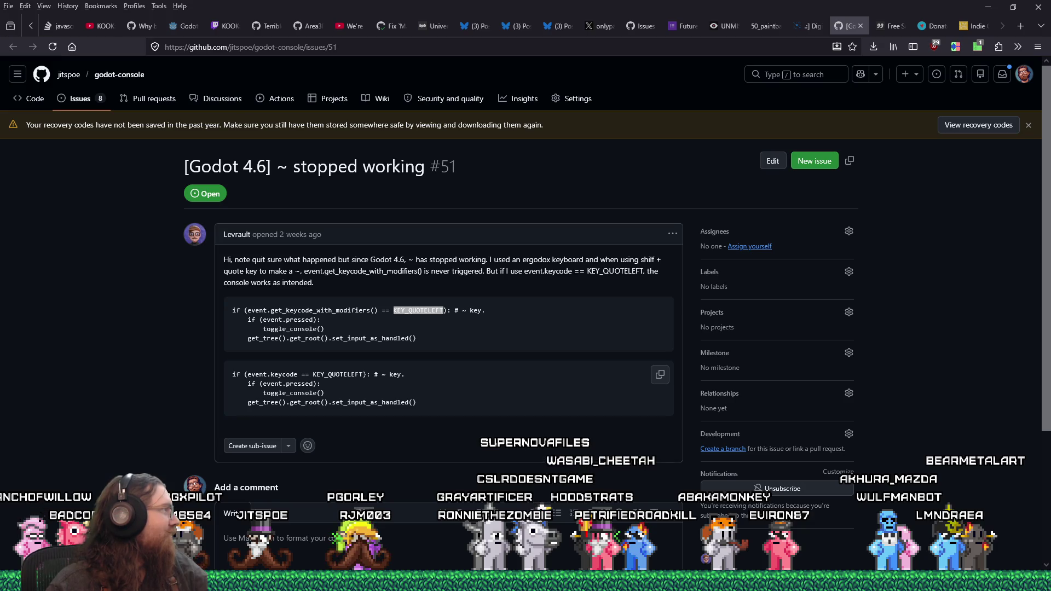
# Step: Switch to Discord and enlarge the Sparkling Merry Marula bottle photo
pyautogui.hotkey('alt', 'Tab')
pyautogui.click(456, 404)
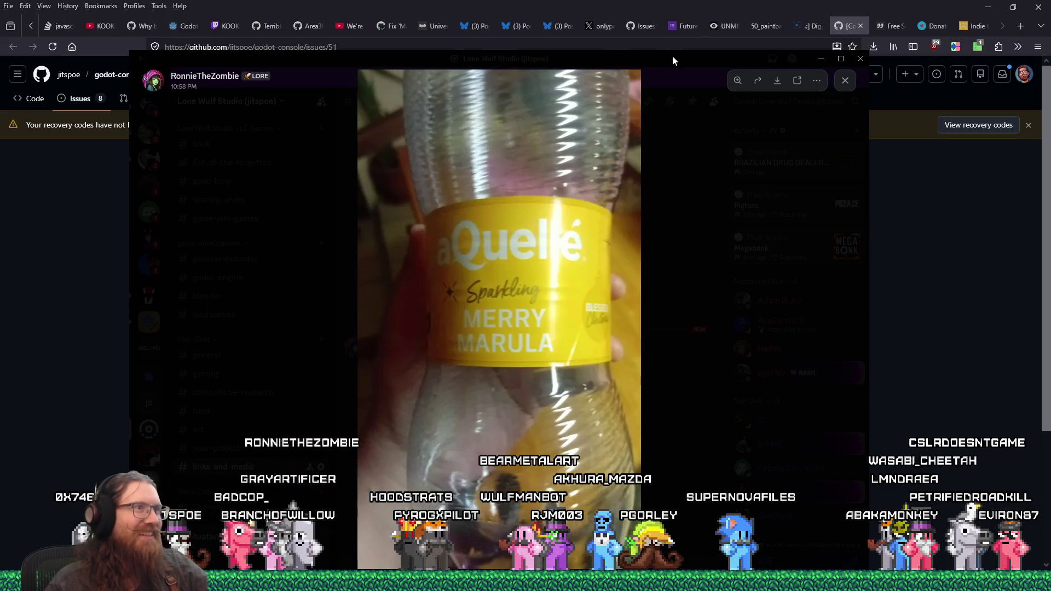
# Step: Close the Merry Marula photo viewer and hide Discord to reveal GitHub issue #51
pyautogui.moveTo(672, 54); pyautogui.dragTo(652, 61)
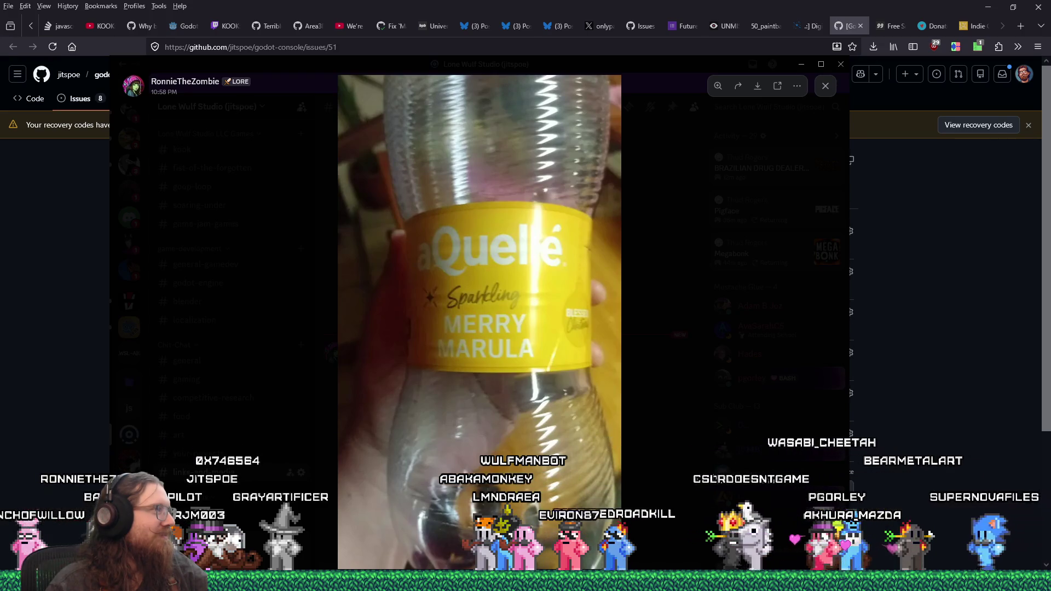
pyautogui.click(652, 355)
pyautogui.click(801, 64)
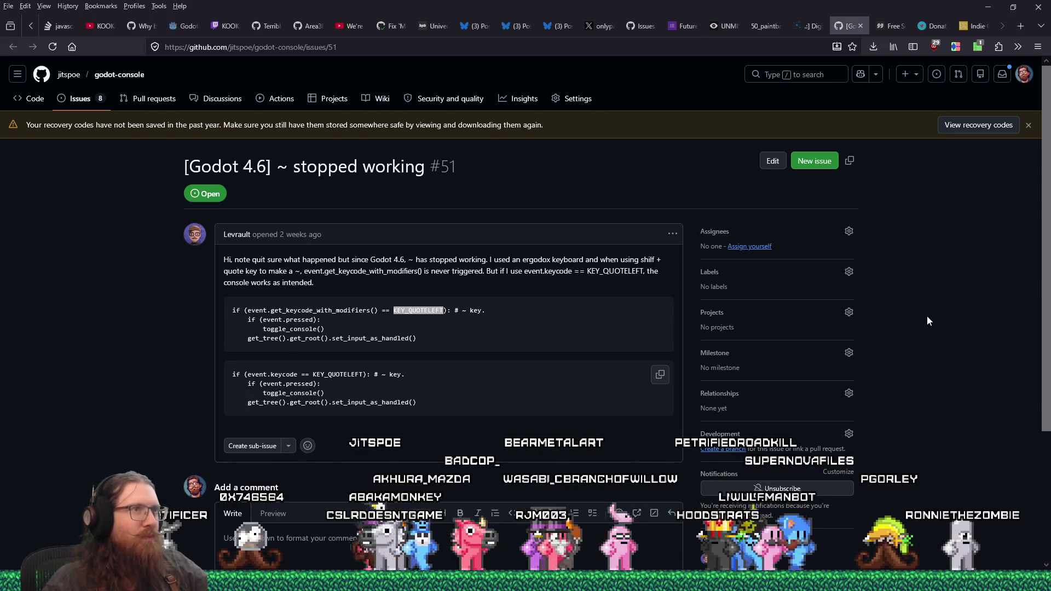
# Step: Leave the GitHub issue, glance at REAPER, and return to console.gd in the Godot script editor
pyautogui.hotkey('alt', 'Tab')
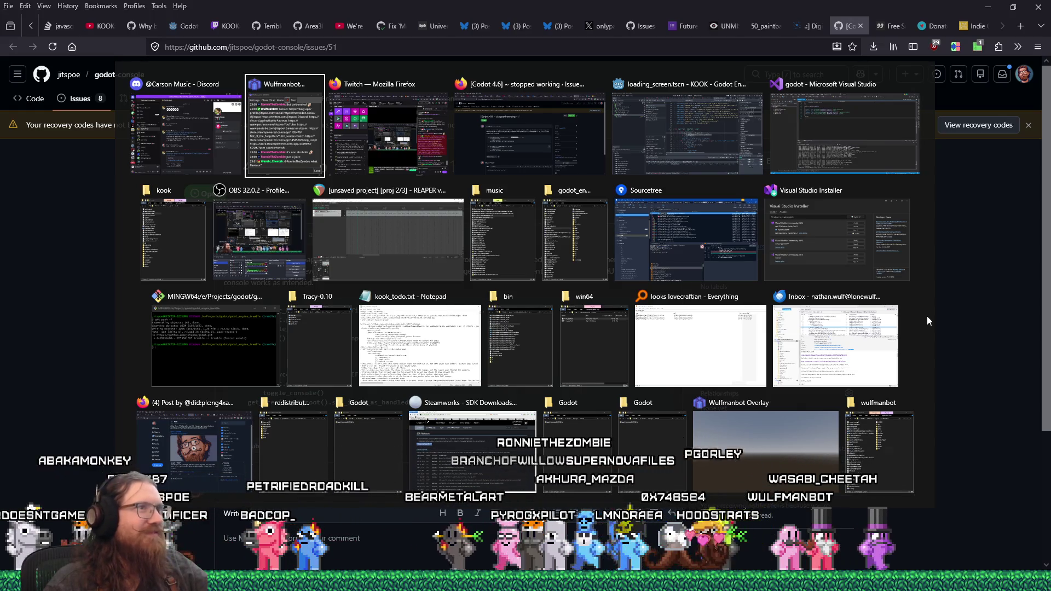
pyautogui.press('Tab')
pyautogui.press('Escape')
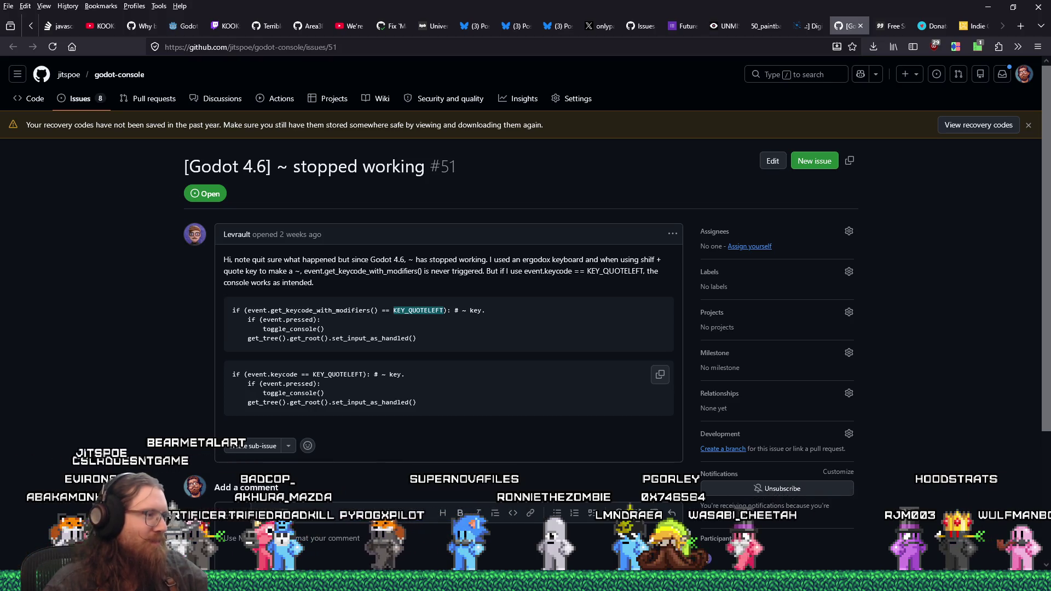
pyautogui.hotkey('alt', 'Tab')
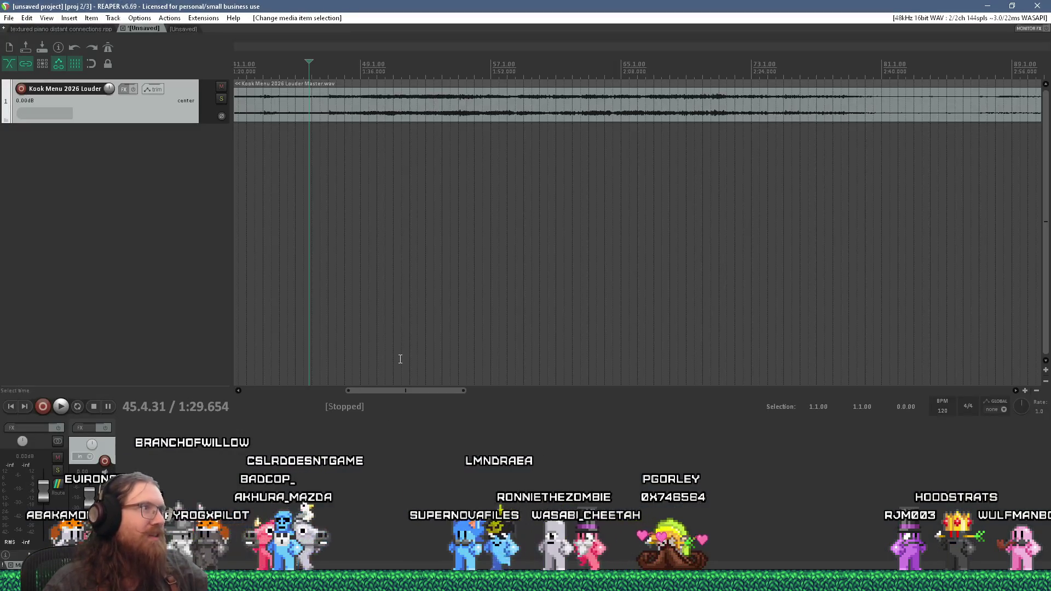
pyautogui.scroll(-3, 400, 359)
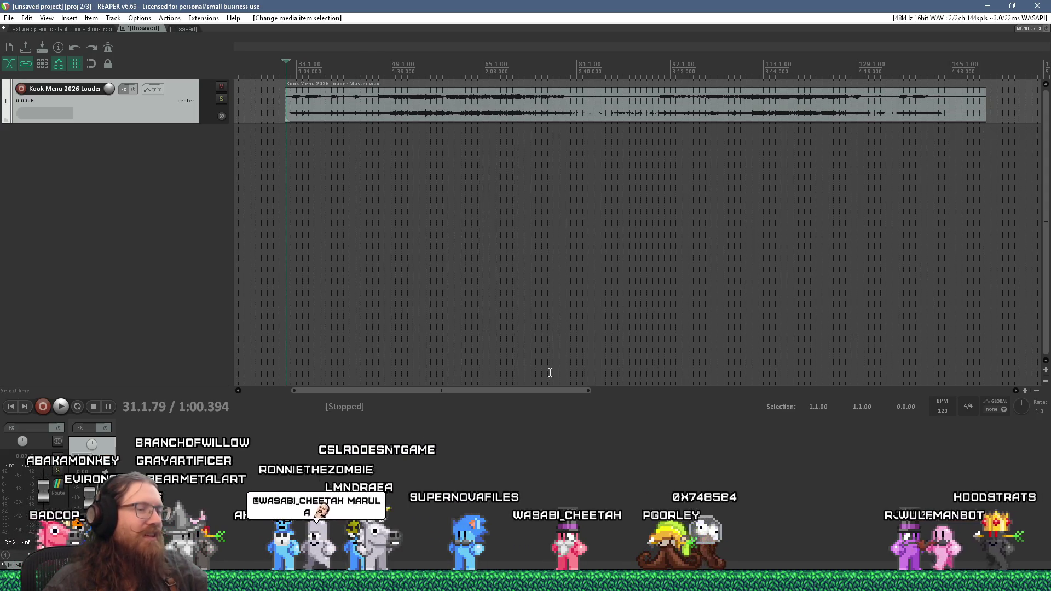
pyautogui.hotkey('alt', 'Tab')
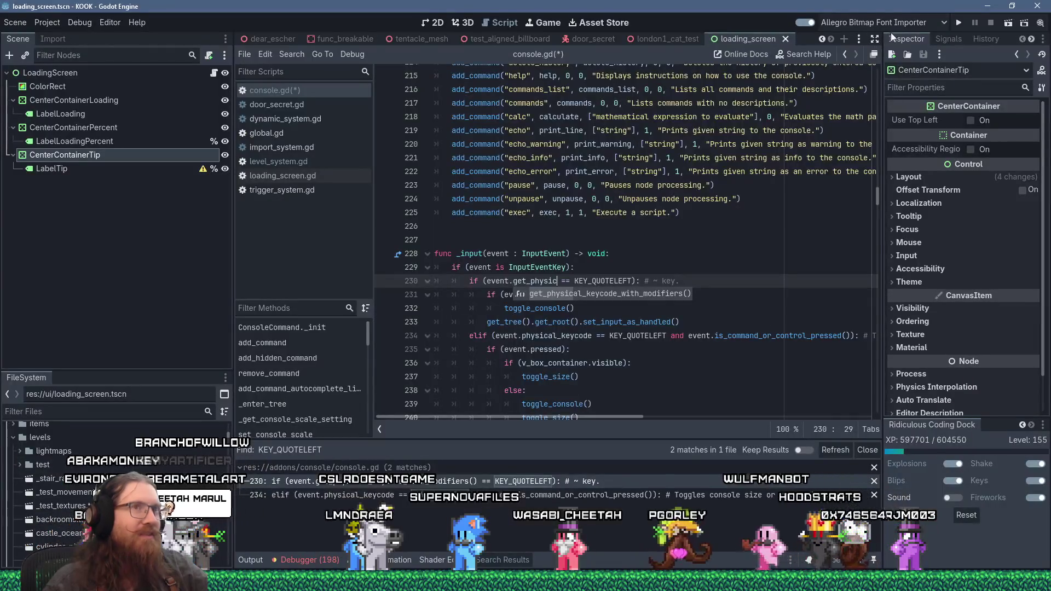
# Step: Run the KOOK project and press backtick in-game, which breaks on line 230's get_physic access
pyautogui.click(957, 28)
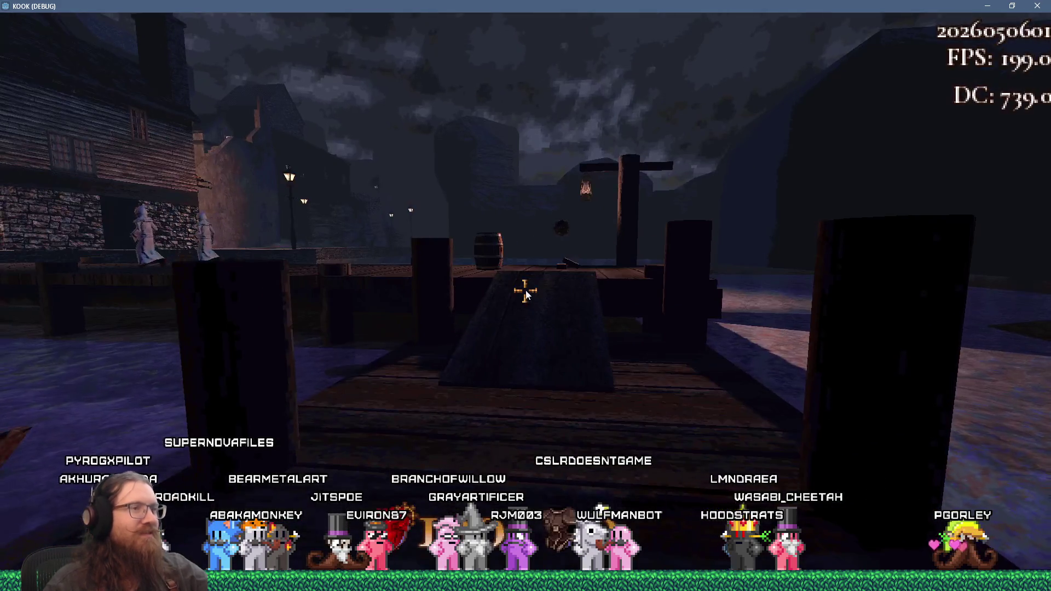
pyautogui.press('`')
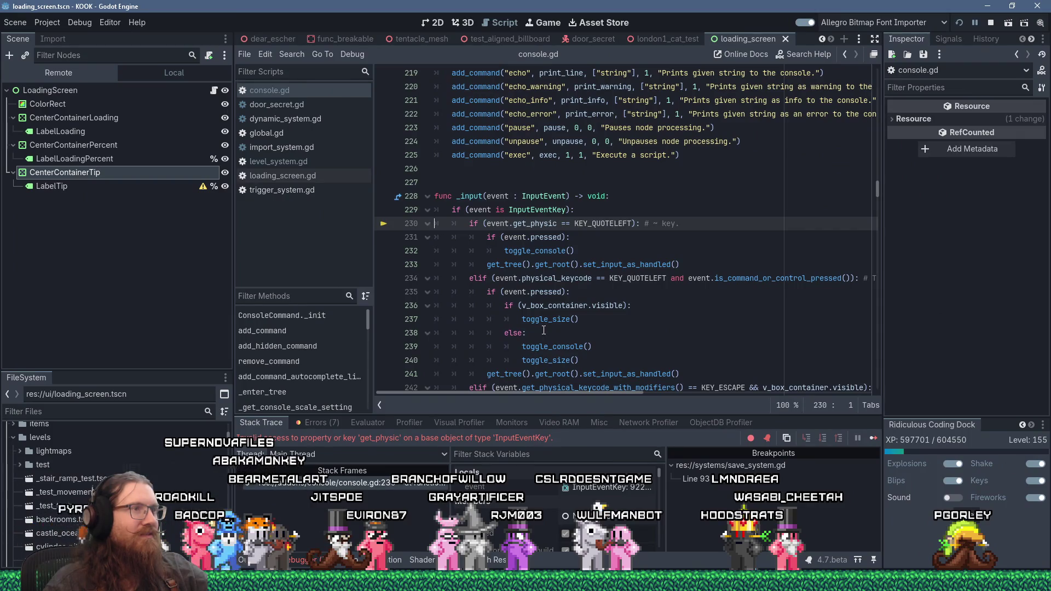
# Step: Fix line 230 to read 'if (event.physical_keycode == KEY_QUOTELEFT):' using the autocomplete suggestion
pyautogui.press('BackSpace')
pyautogui.press('BackSpace')
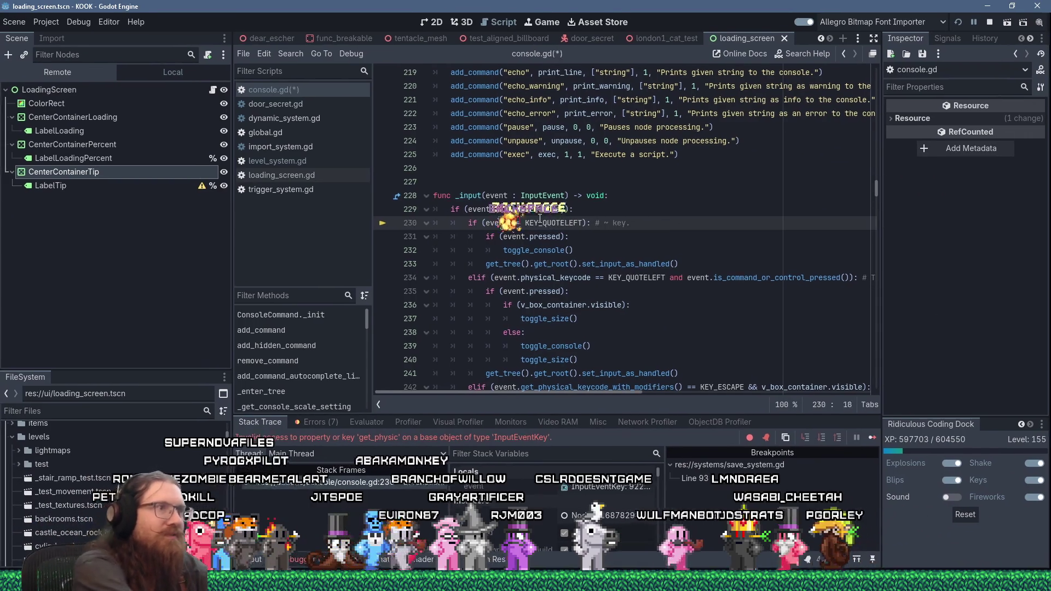
pyautogui.write('.physics')
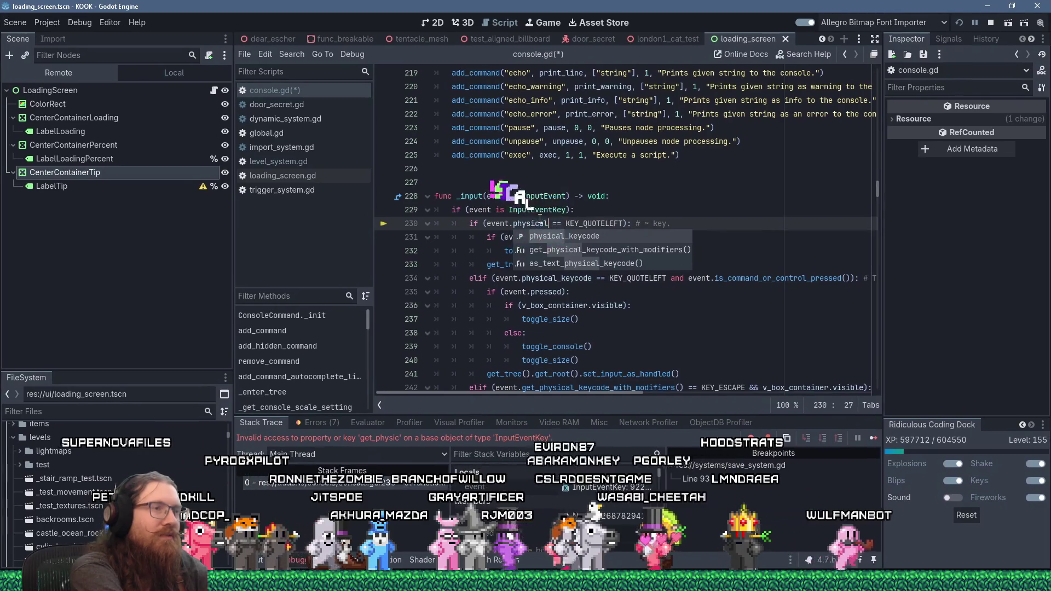
pyautogui.press('Return')
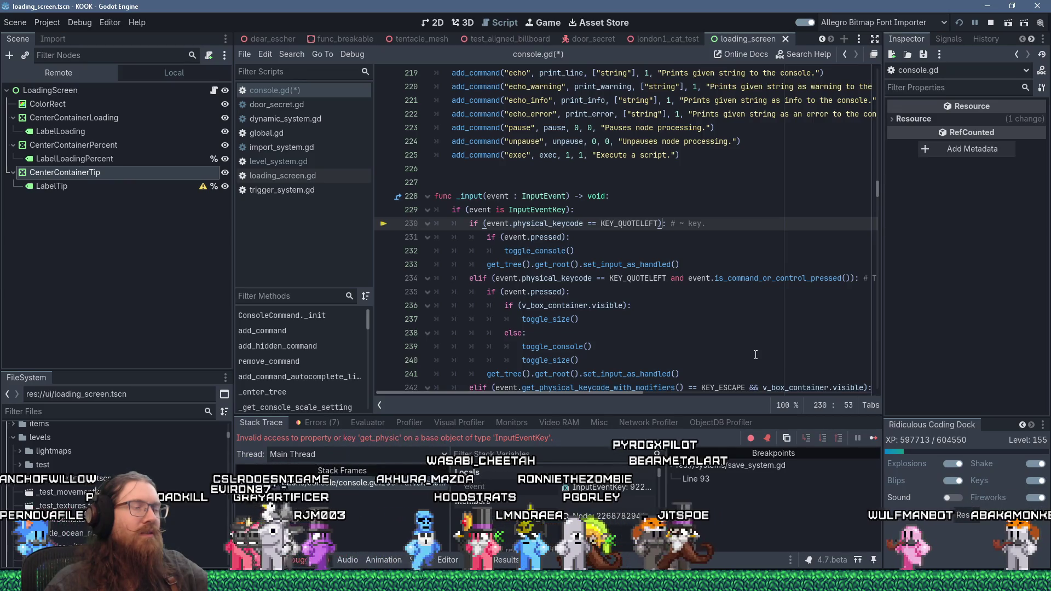
pyautogui.scroll(-1, 756, 354)
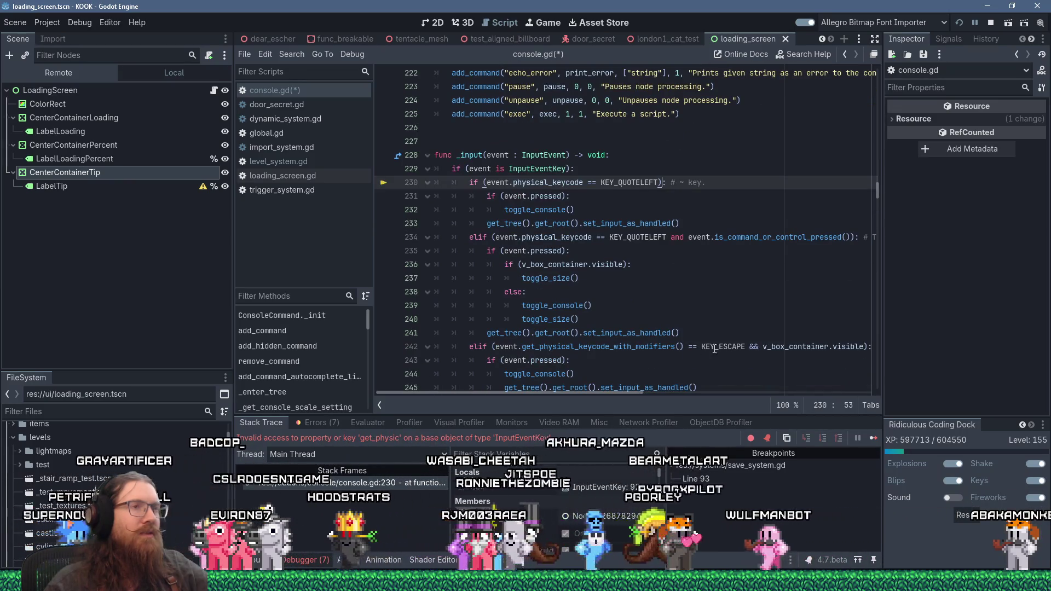
pyautogui.moveTo(624, 392)
pyautogui.mouseDown()
pyautogui.moveTo(790, 384)
pyautogui.moveTo(606, 368)
pyautogui.mouseUp()
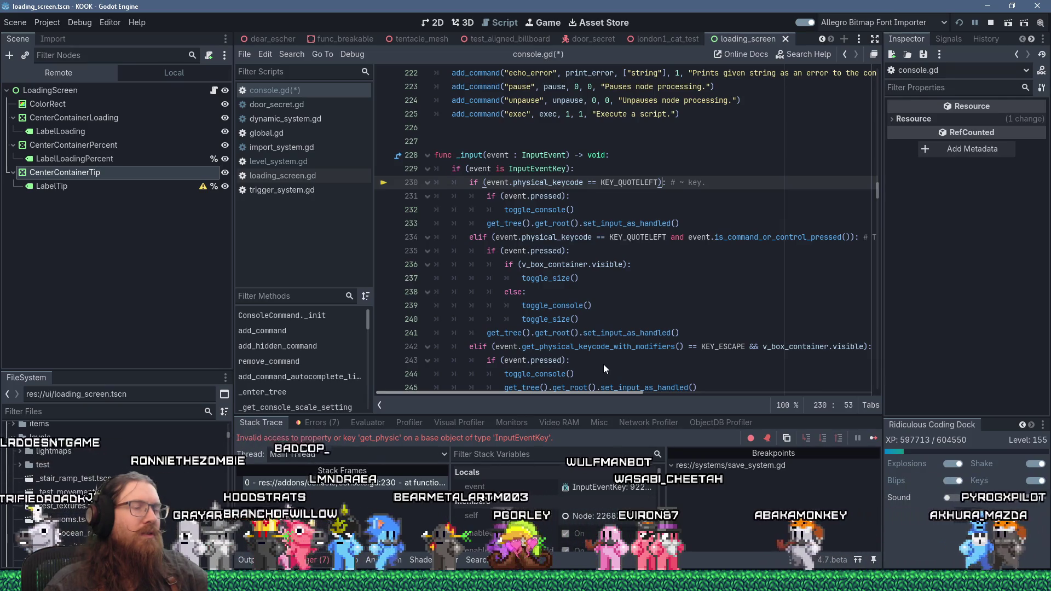
pyautogui.scroll(-2, 603, 363)
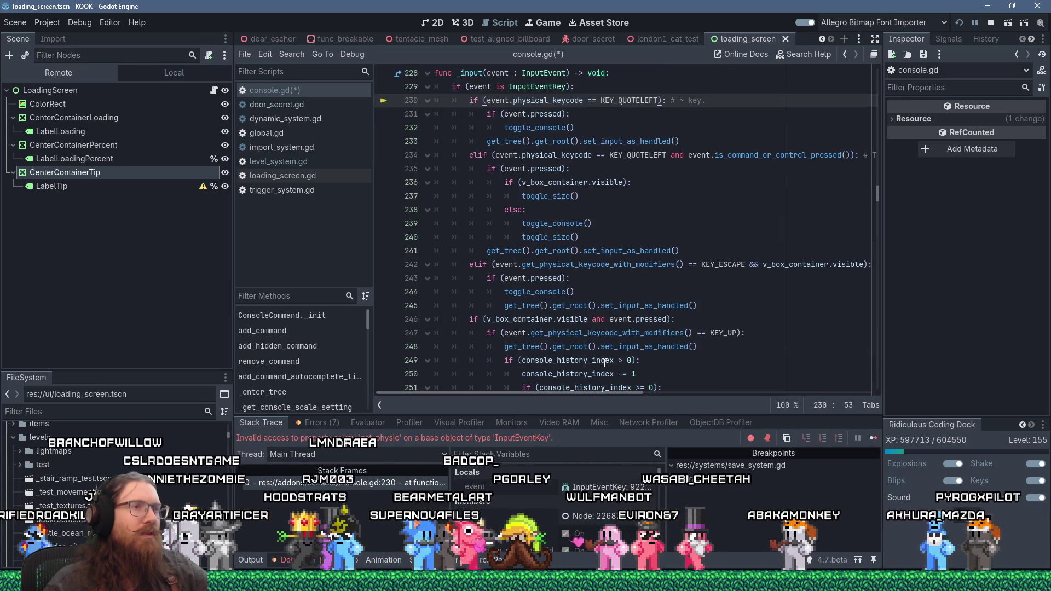
pyautogui.scroll(-1, 605, 364)
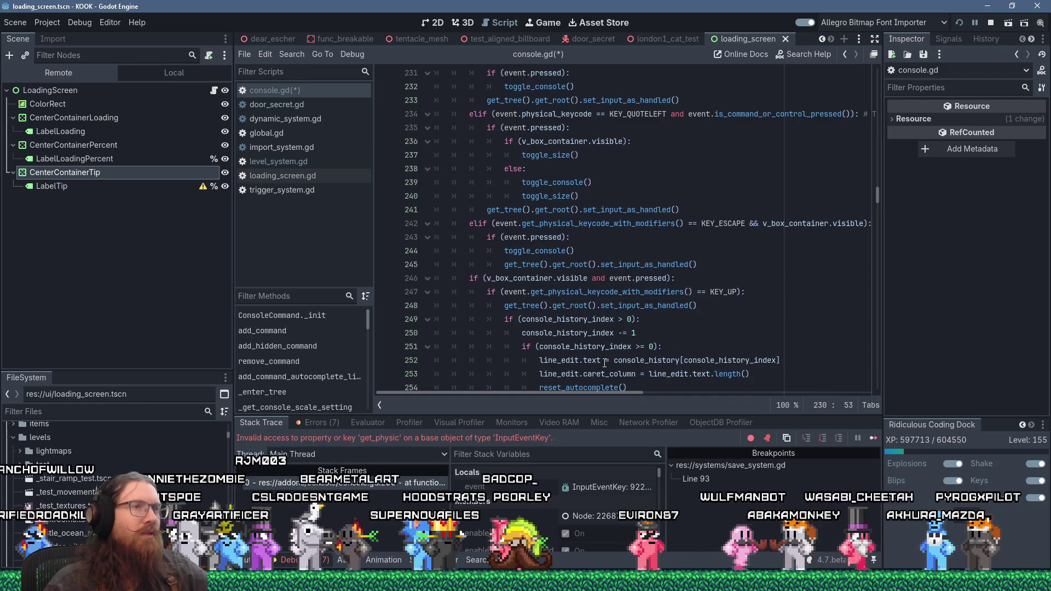
pyautogui.moveTo(665, 388)
pyautogui.moveTo(578, 395)
pyautogui.mouseDown()
pyautogui.moveTo(690, 398)
pyautogui.moveTo(570, 382)
pyautogui.mouseUp()
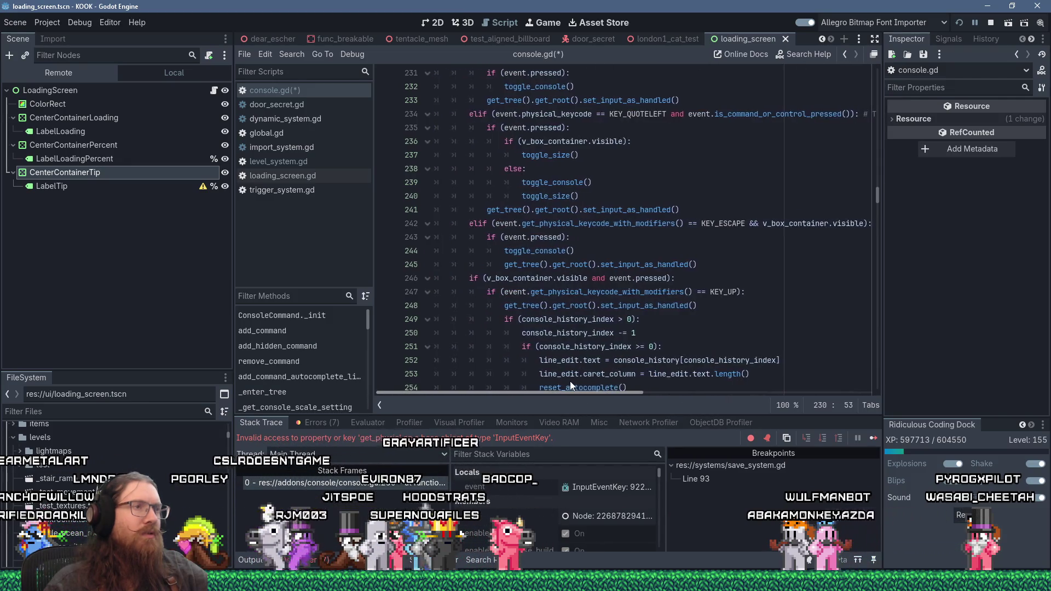
pyautogui.scroll(3, 563, 356)
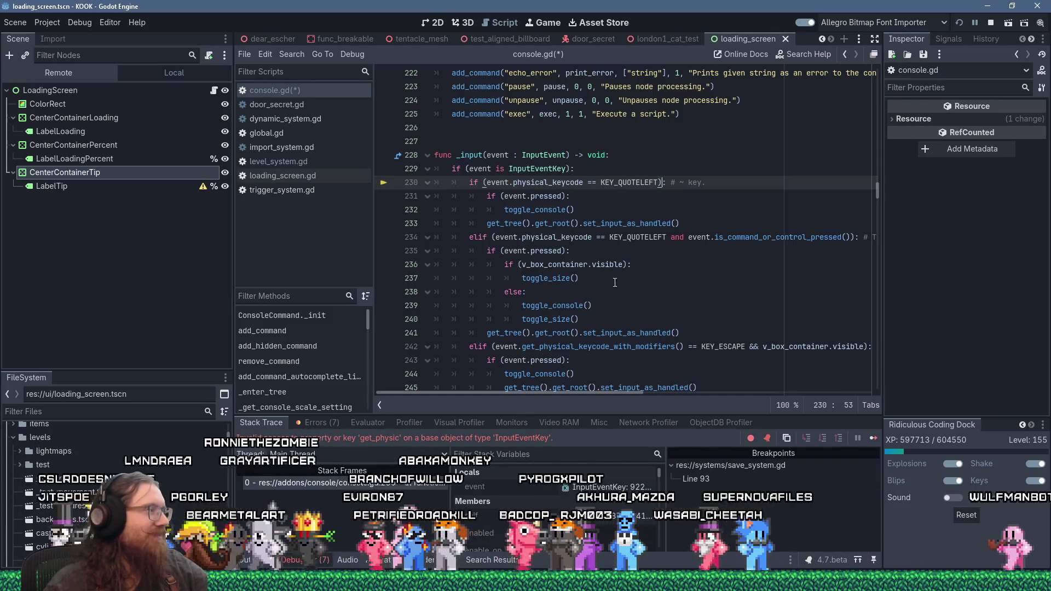
pyautogui.press('Down')
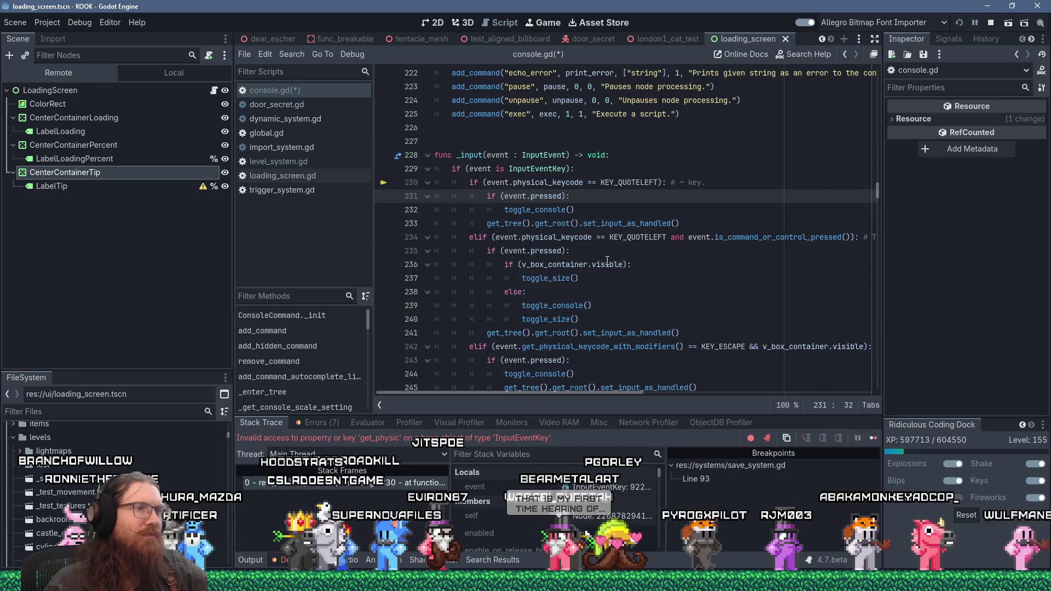
pyautogui.scroll(-2, 607, 261)
pyautogui.scroll(2, 604, 274)
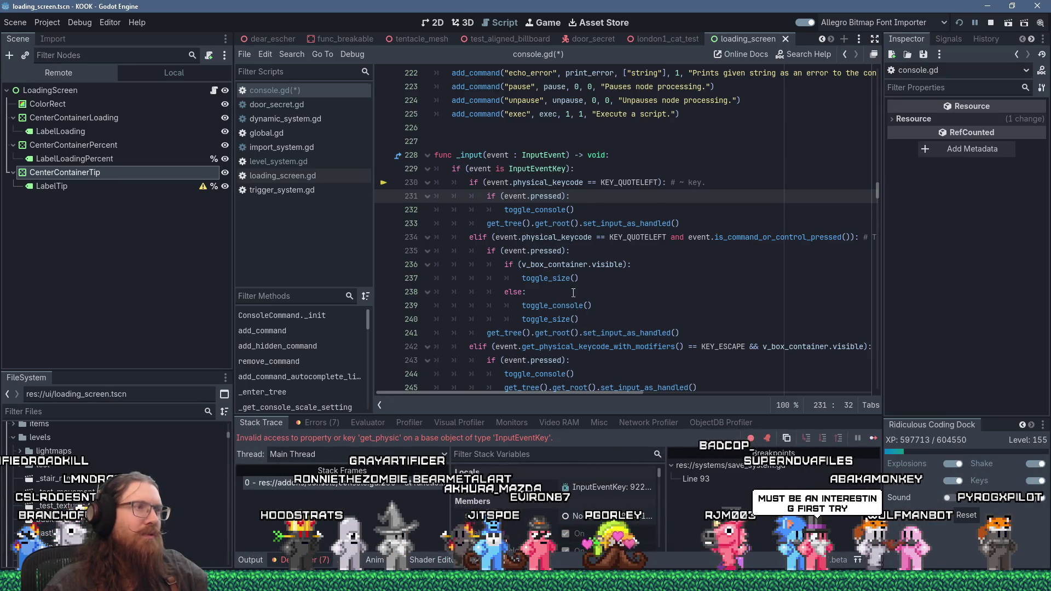
pyautogui.click(497, 237)
pyautogui.moveTo(682, 333); pyautogui.dragTo(435, 237)
pyautogui.hotkey('ctrl', 'c')
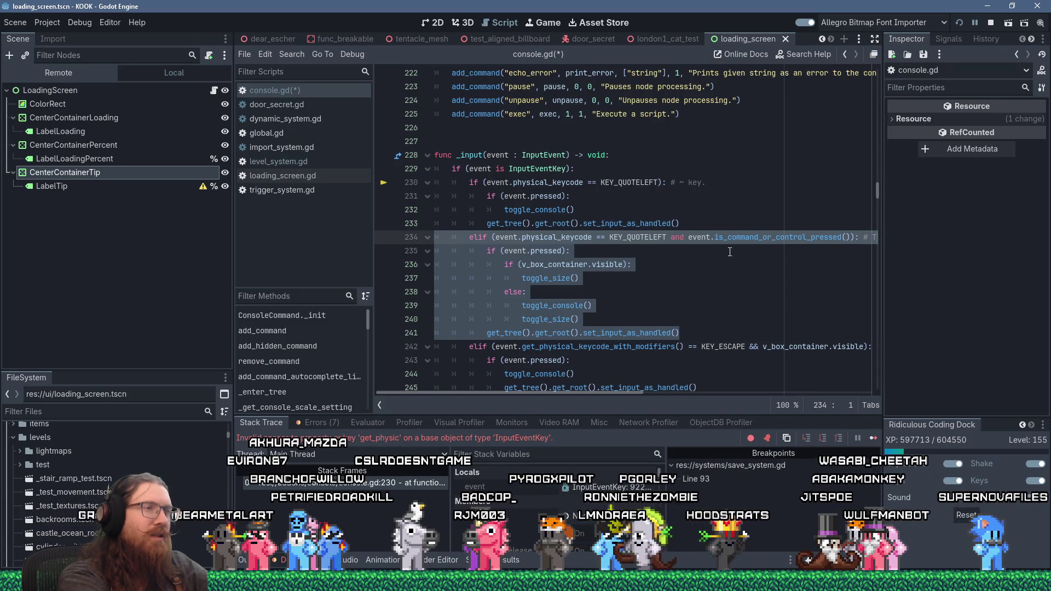
# Step: Move the control-modified elif block inside the backtick branch, indented one level and changed to if
pyautogui.hotkey('shift', 'Delete')
pyautogui.press('Delete')
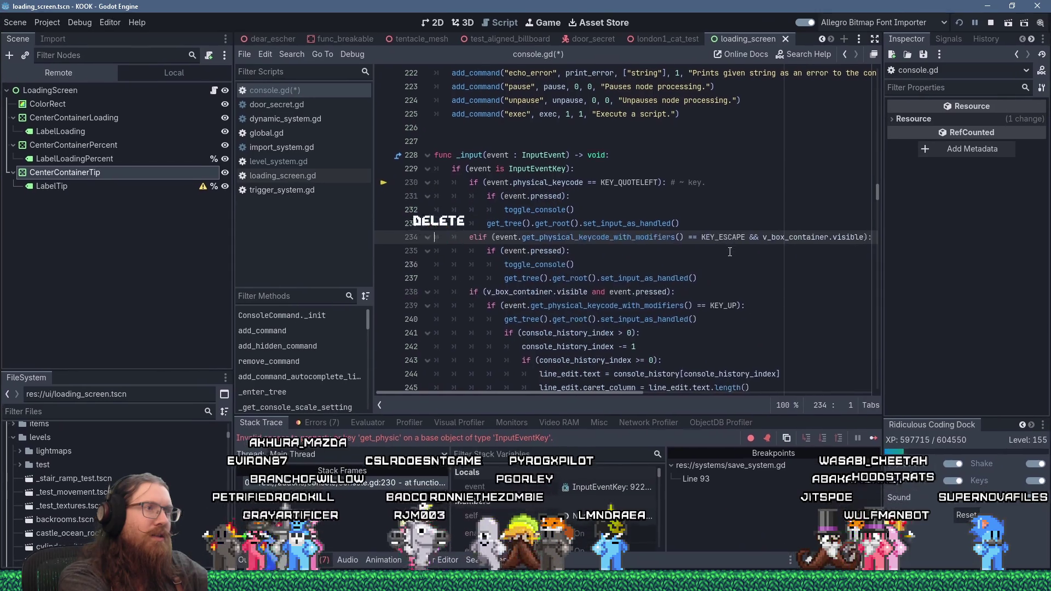
pyautogui.press('Up')
pyautogui.press('Up')
pyautogui.press('Up')
pyautogui.press('Return')
pyautogui.press('shift+Insert')
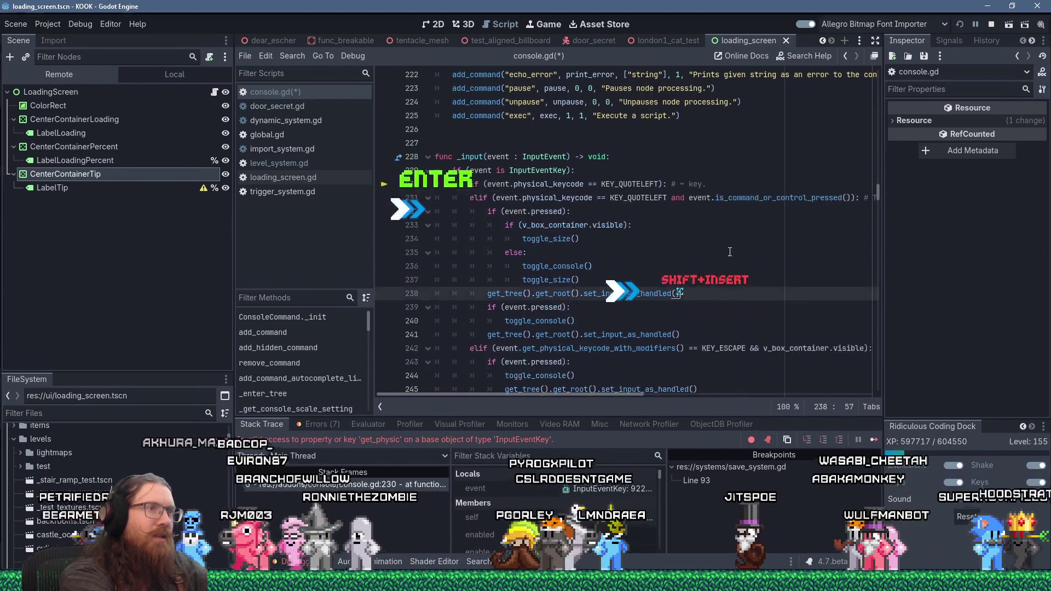
pyautogui.hotkey('shift', 'Up')
pyautogui.hotkey('shift', 'Up')
pyautogui.hotkey('shift', 'Up')
pyautogui.hotkey('shift', 'Up')
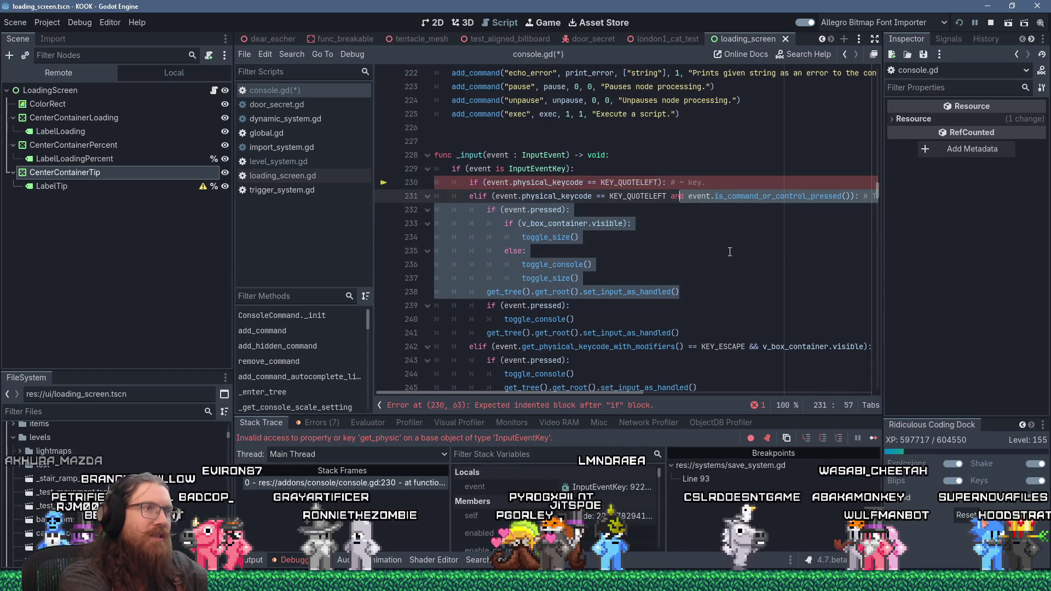
pyautogui.press('Tab')
pyautogui.press('Delete')
pyautogui.press('Delete')
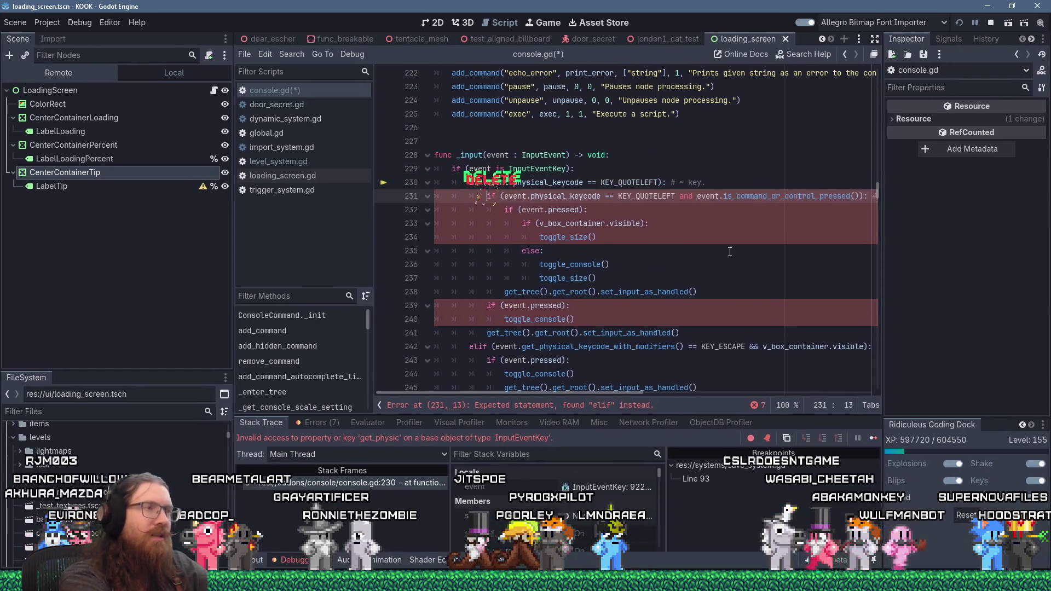
# Step: Add 'else:' above the plain console toggle lines and adjust their indentation beneath it
pyautogui.press('Down')
pyautogui.press('Down')
pyautogui.press('Down')
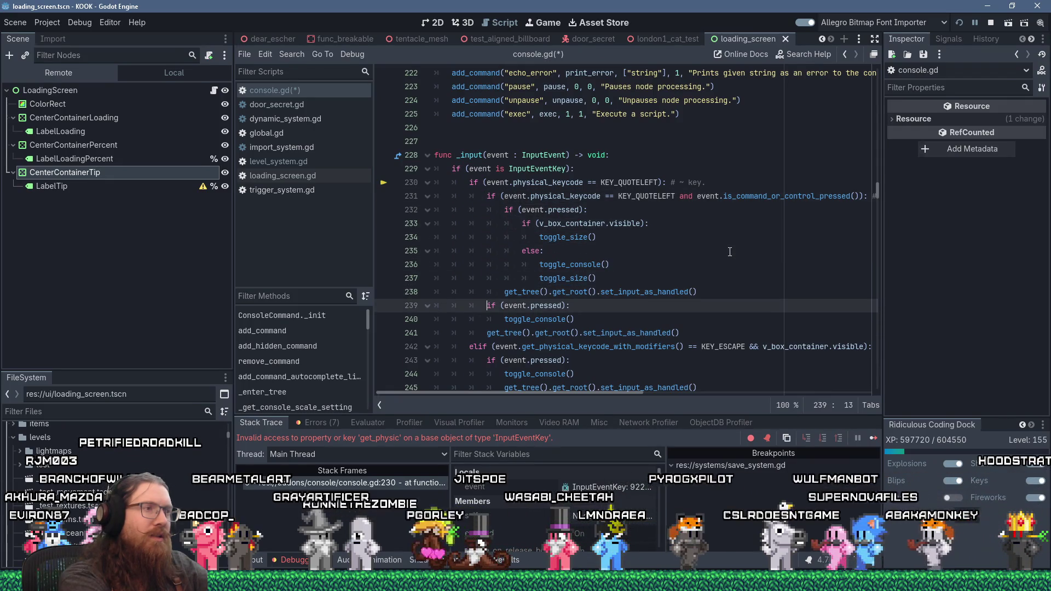
pyautogui.press('Return')
pyautogui.write('else:')
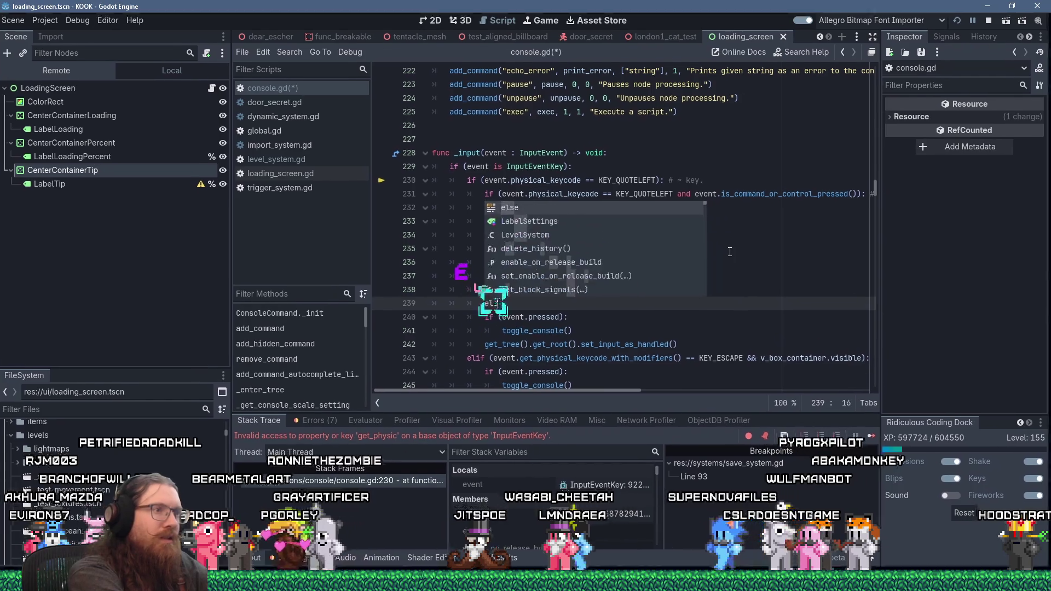
pyautogui.hotkey('shift', 'Down')
pyautogui.hotkey('shift', 'Down')
pyautogui.hotkey('shift', 'Down')
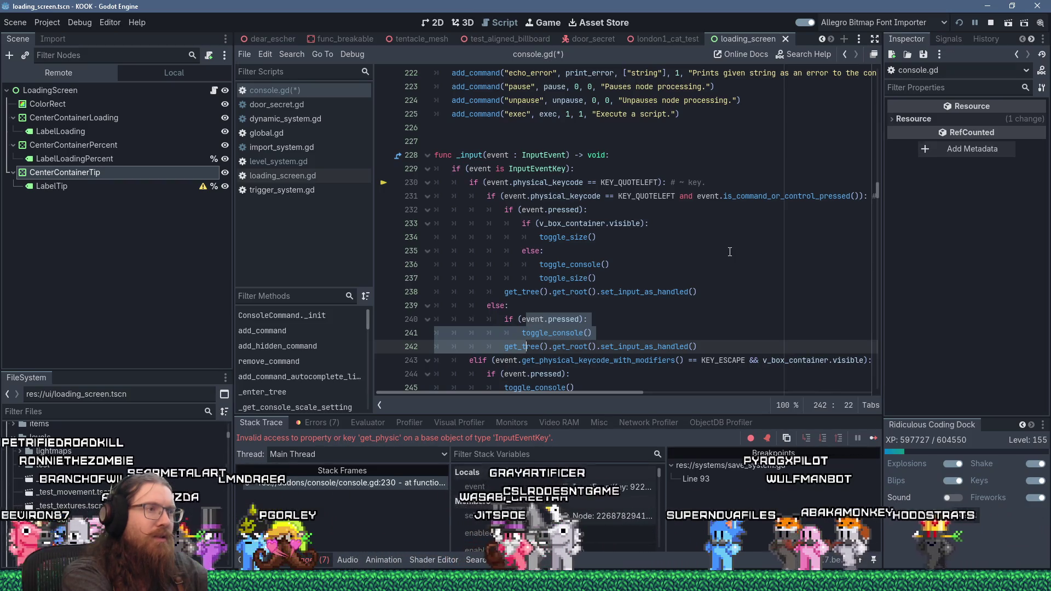
pyautogui.hotkey('shift', 'Up')
pyautogui.hotkey('shift', 'Up')
pyautogui.press('Down')
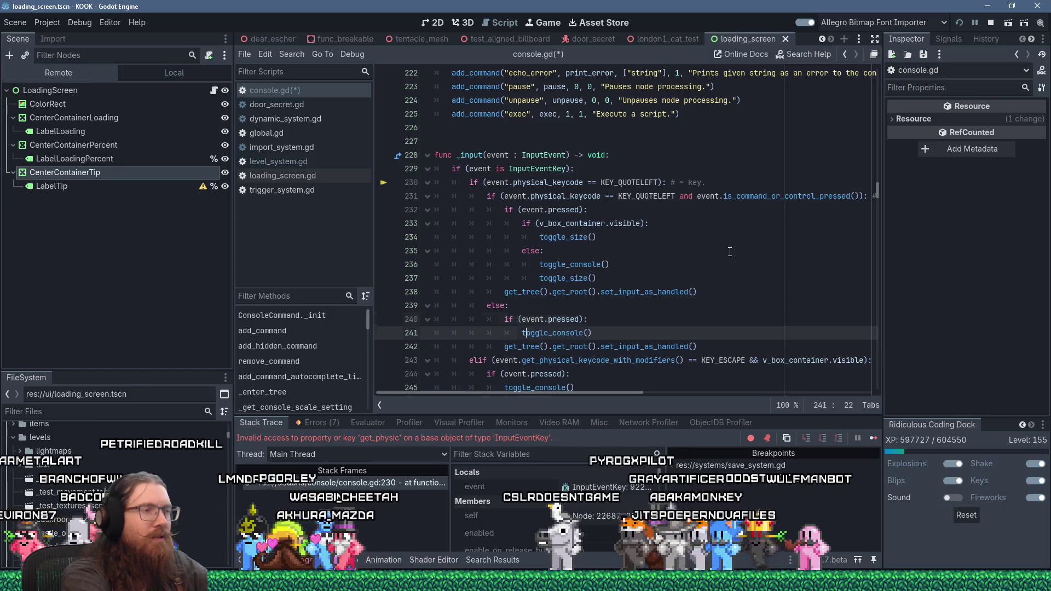
pyautogui.press('Up')
pyautogui.press('Up')
pyautogui.press('Up')
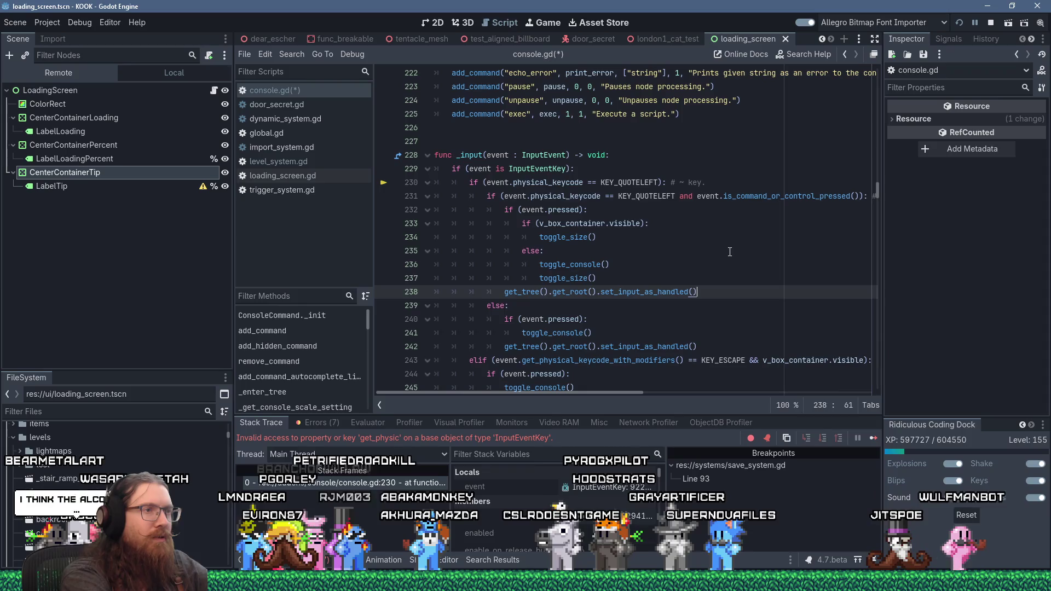
pyautogui.hotkey('shift', 'Up')
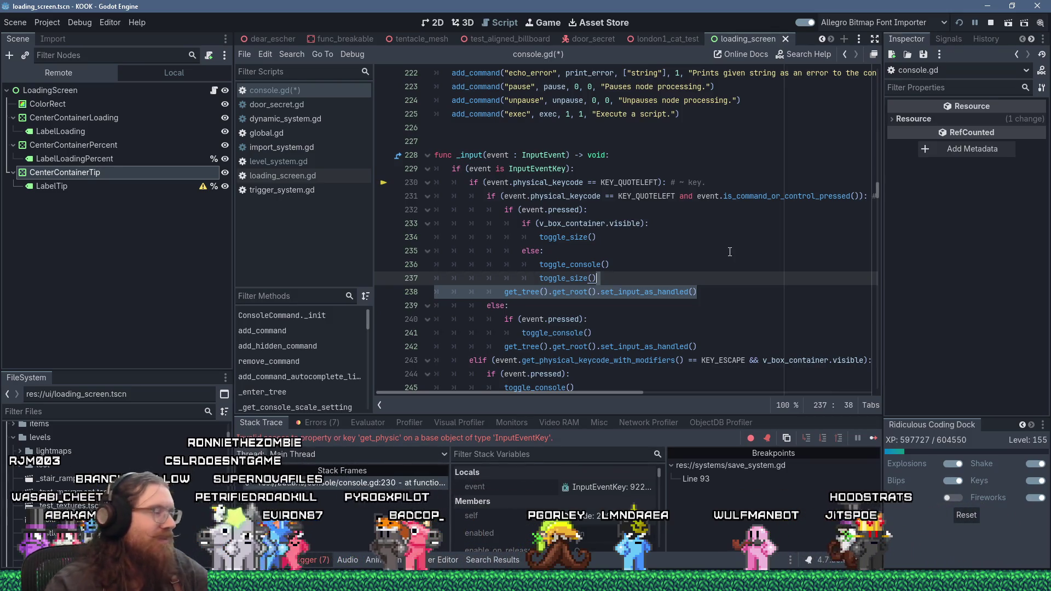
# Step: Save console.gd and relaunch KOOK with Run Project
pyautogui.click(640, 338)
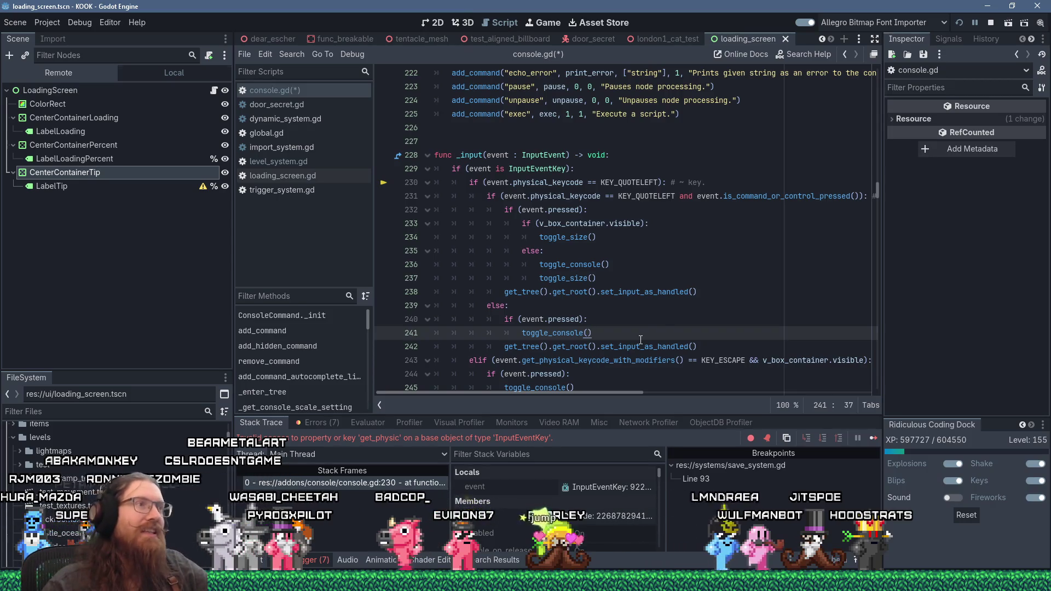
pyautogui.scroll(-2, 541, 275)
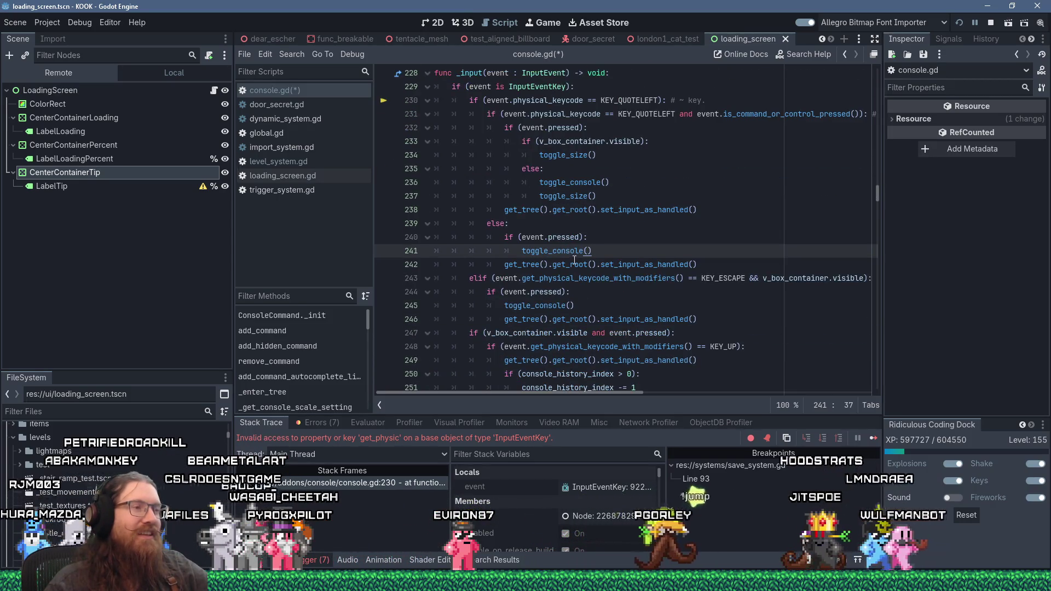
pyautogui.scroll(2, 589, 258)
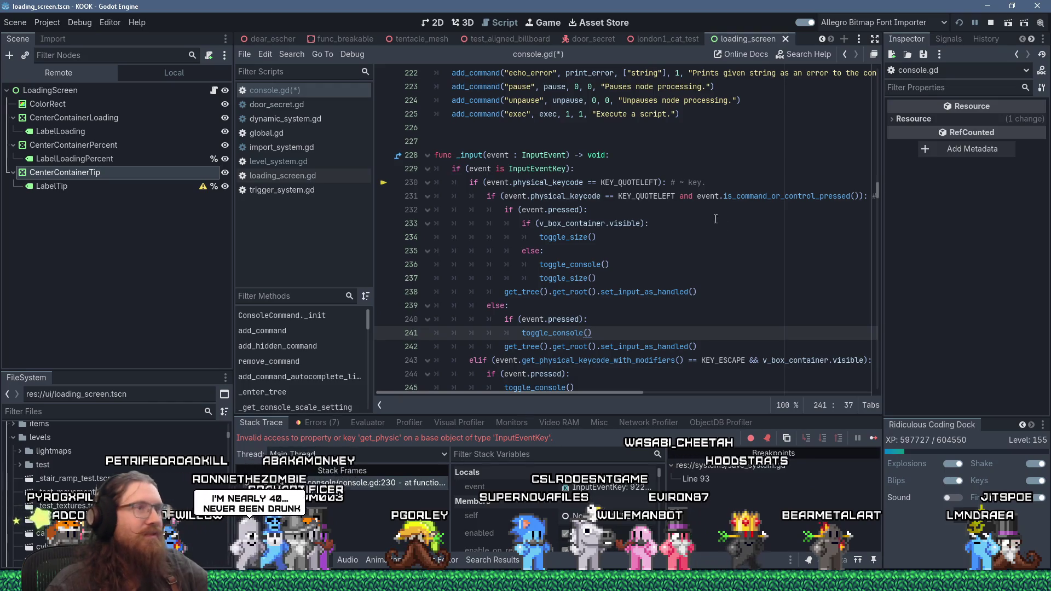
pyautogui.click(715, 211)
pyautogui.scroll(-2, 697, 251)
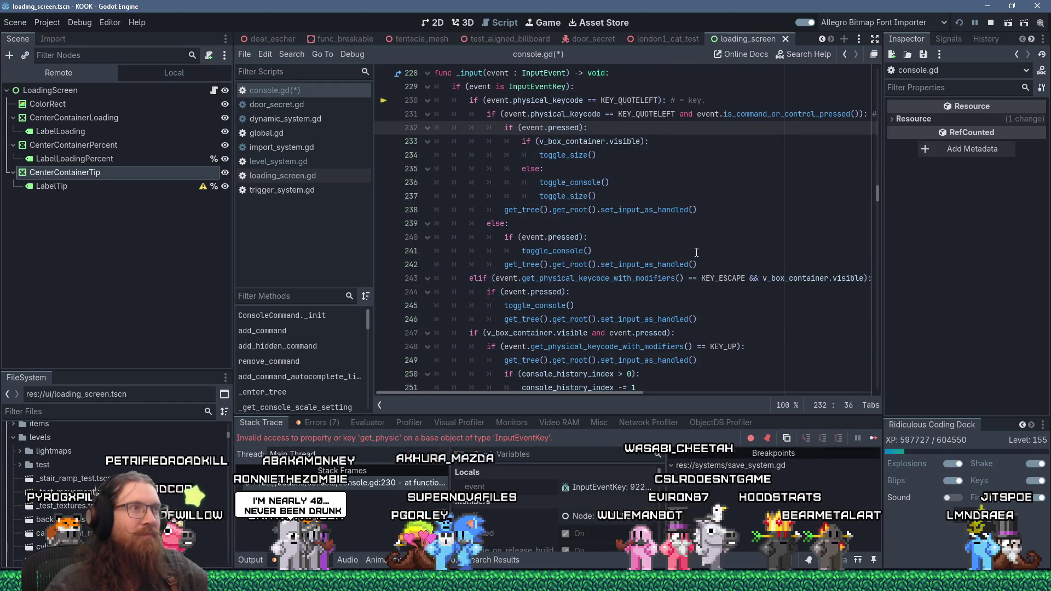
pyautogui.click(957, 24)
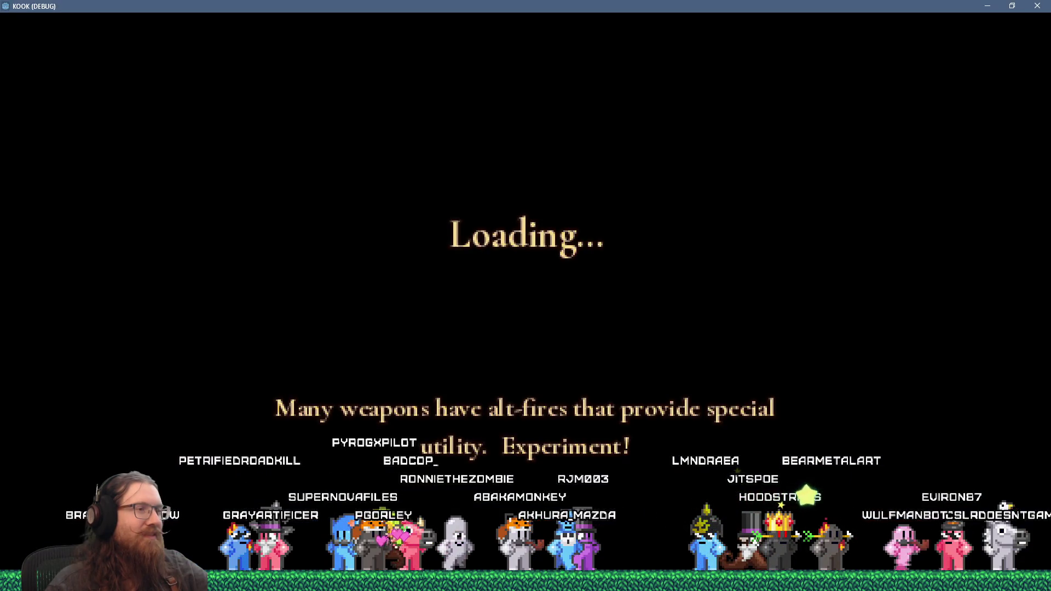
# Step: Open and close the console with backtick, then shoot the enemy by the wall and walk the dock
pyautogui.press('`')
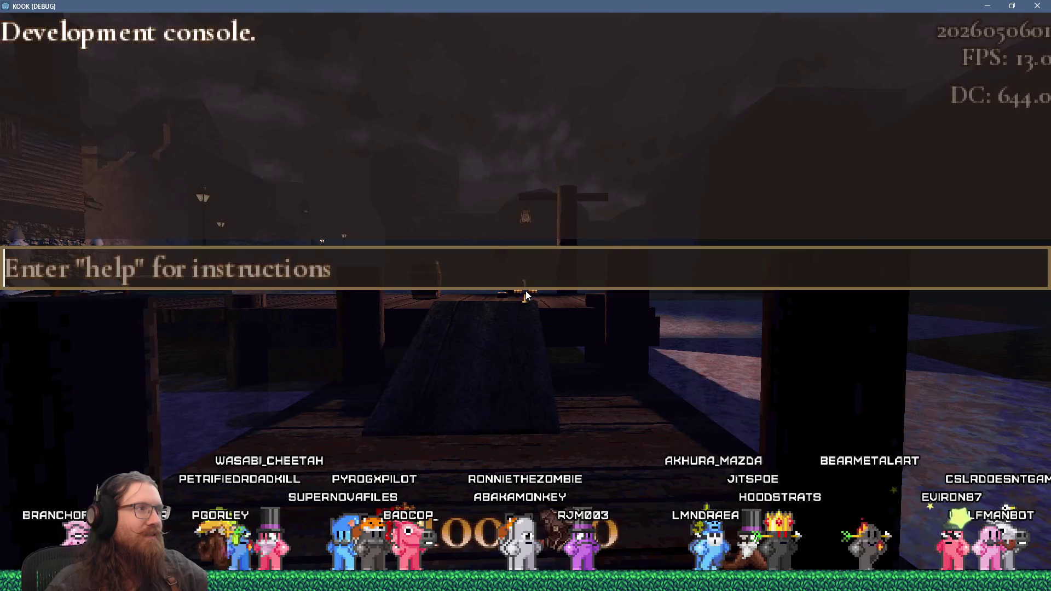
pyautogui.press('`')
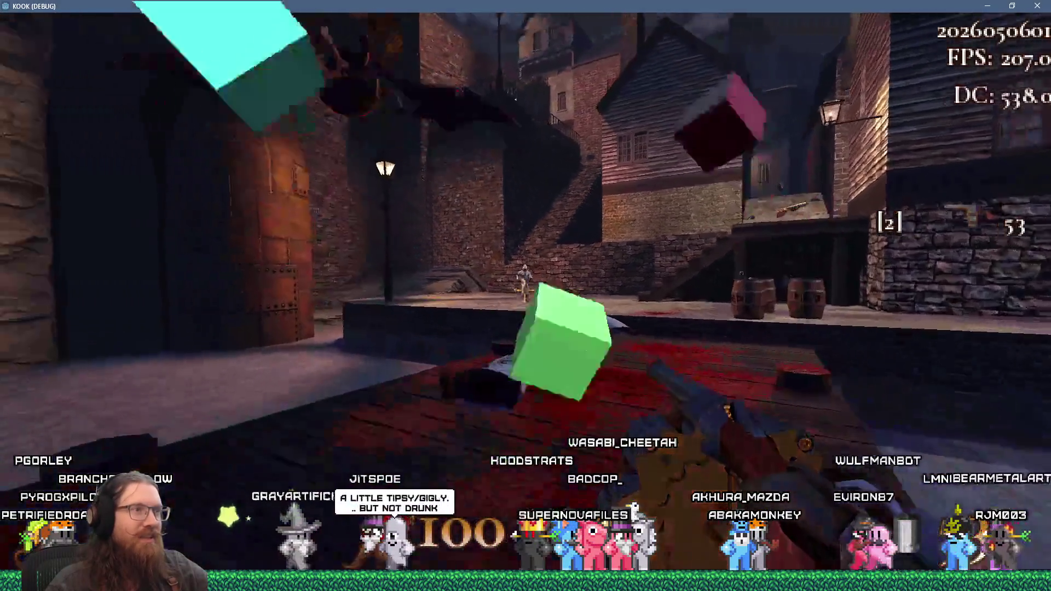
pyautogui.click(525, 291)
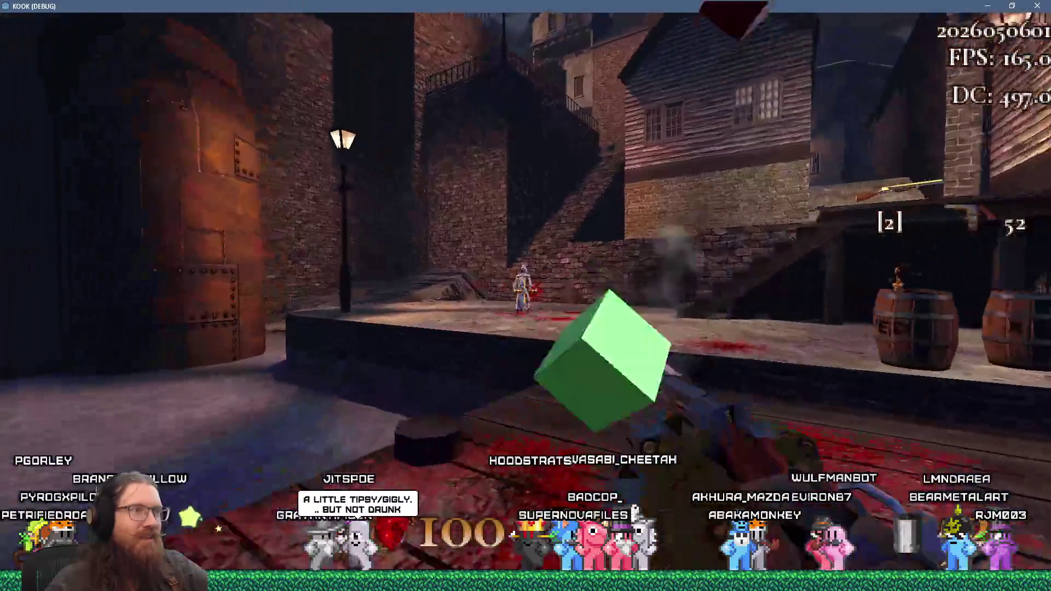
pyautogui.click(524, 291)
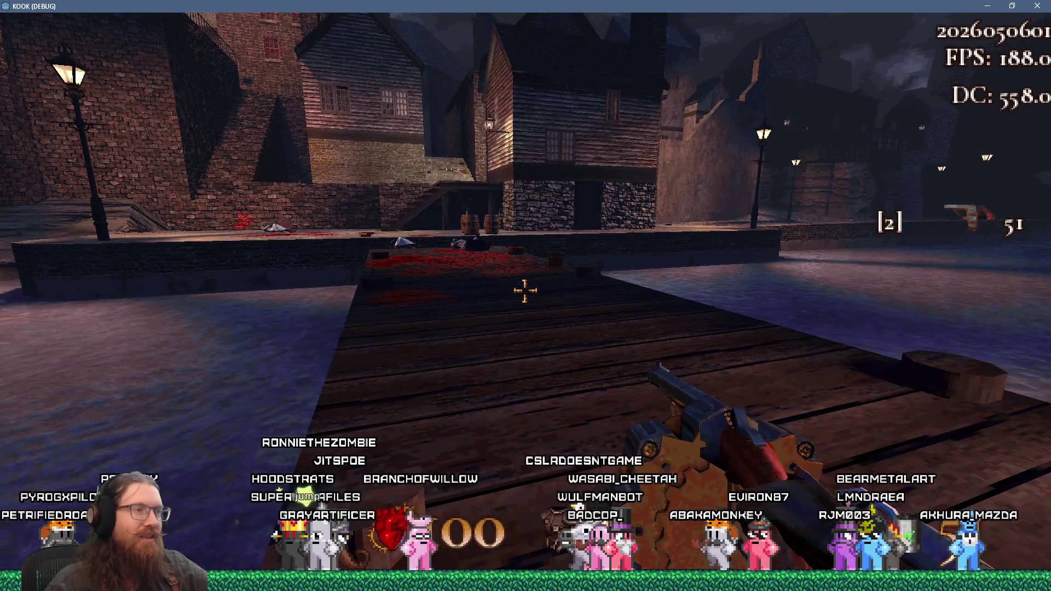
pyautogui.press('w')
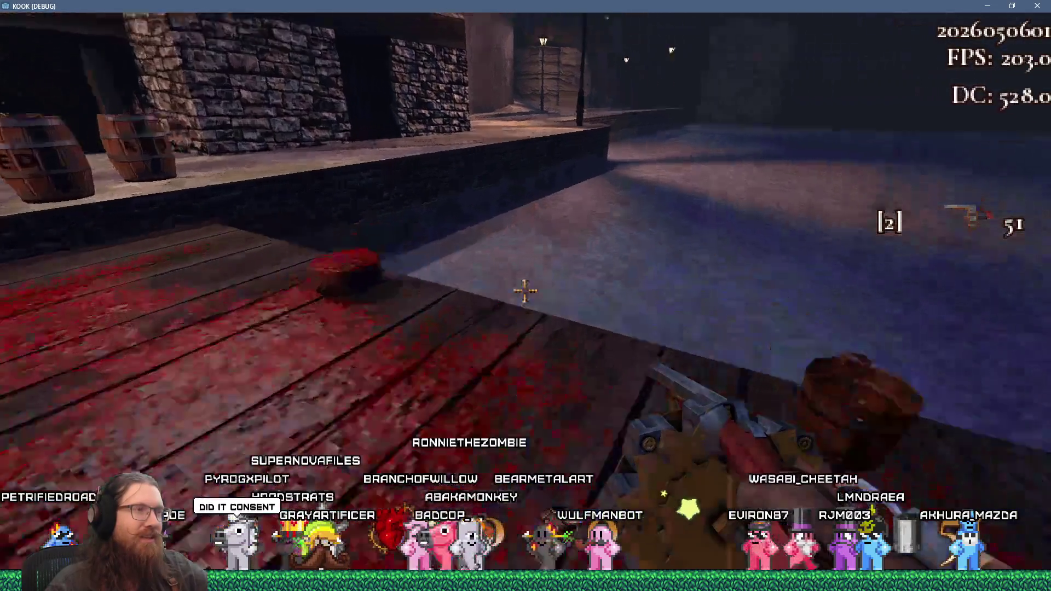
# Step: Fire repeatedly at the creature on the street and near the buildings
pyautogui.click(524, 292)
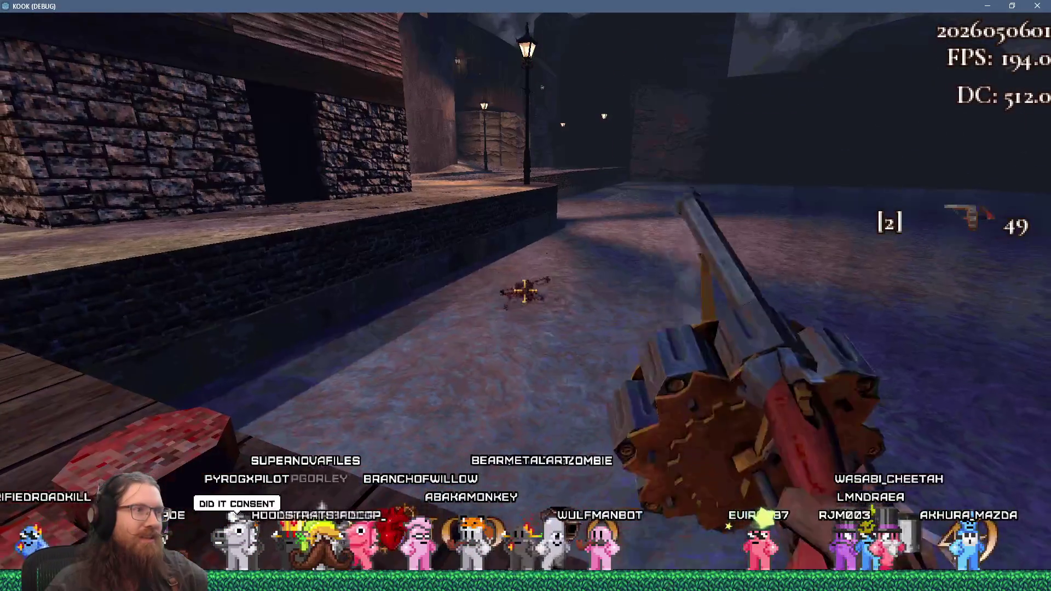
pyautogui.click(525, 291)
pyautogui.click(524, 292)
pyautogui.click(524, 291)
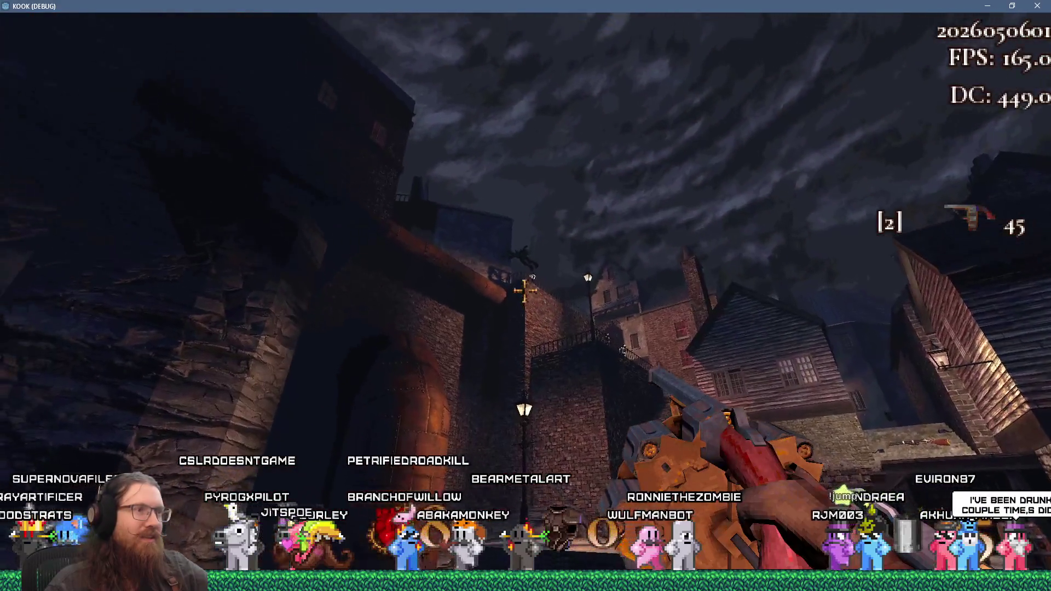
pyautogui.click(524, 291)
pyautogui.click(524, 292)
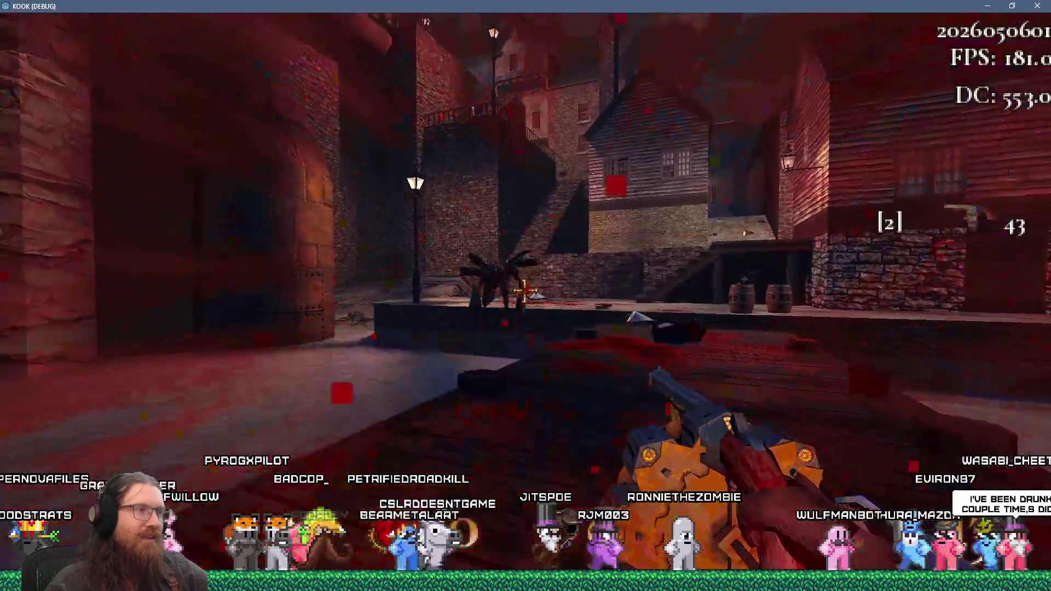
pyautogui.click(524, 291)
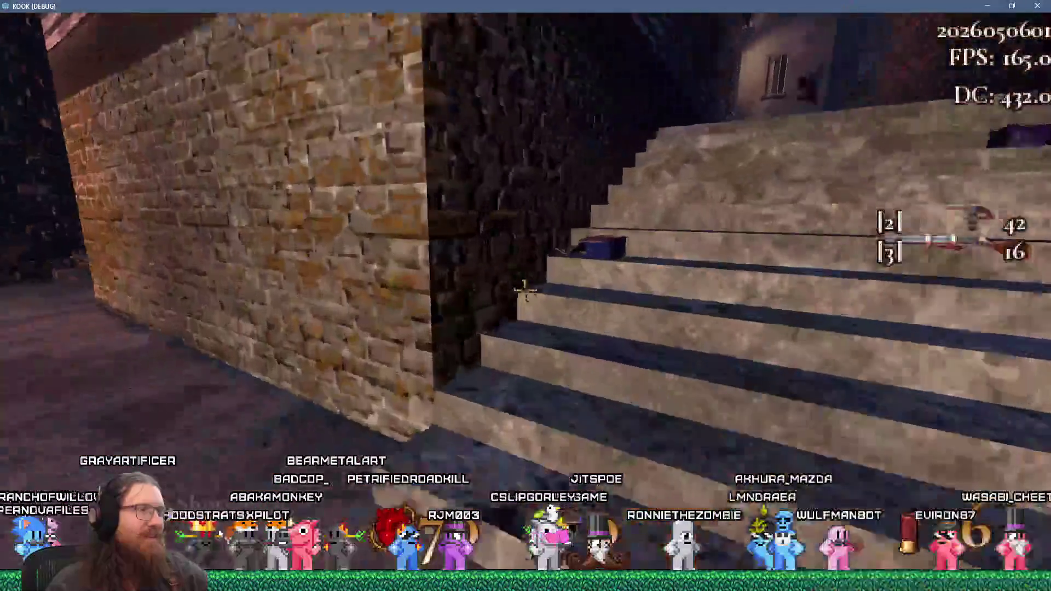
# Step: Switch to the shotgun with 3, reopen the console, and bring up the window switcher
pyautogui.press('3')
pyautogui.press('`')
pyautogui.hotkey('alt', 'Tab')
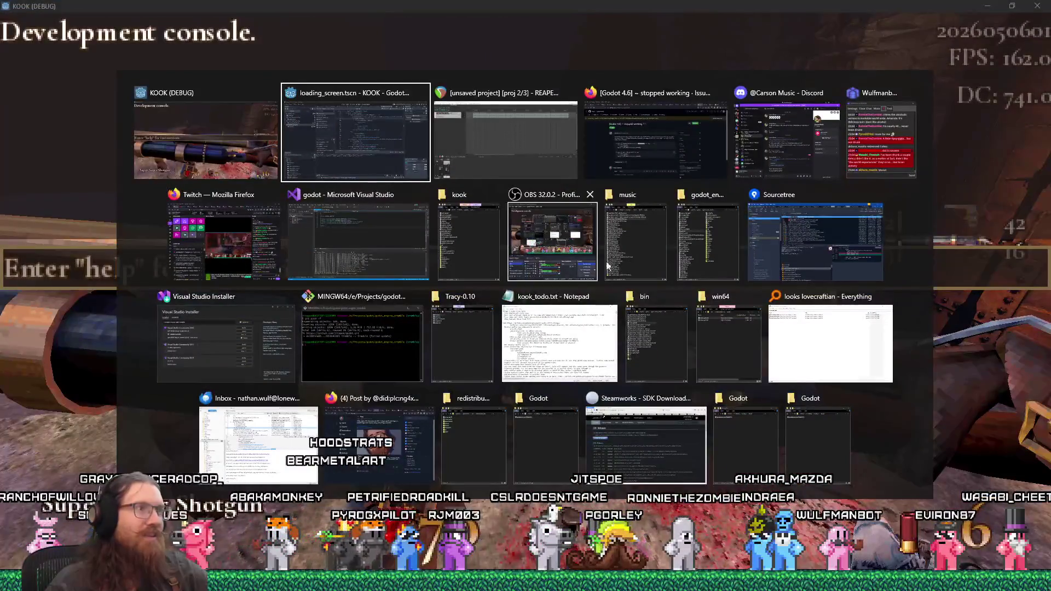
# Step: Add '2 cultists with the same kick' to line 3 of kook_todo.txt, save, and switch to Firefox
pyautogui.click(554, 343)
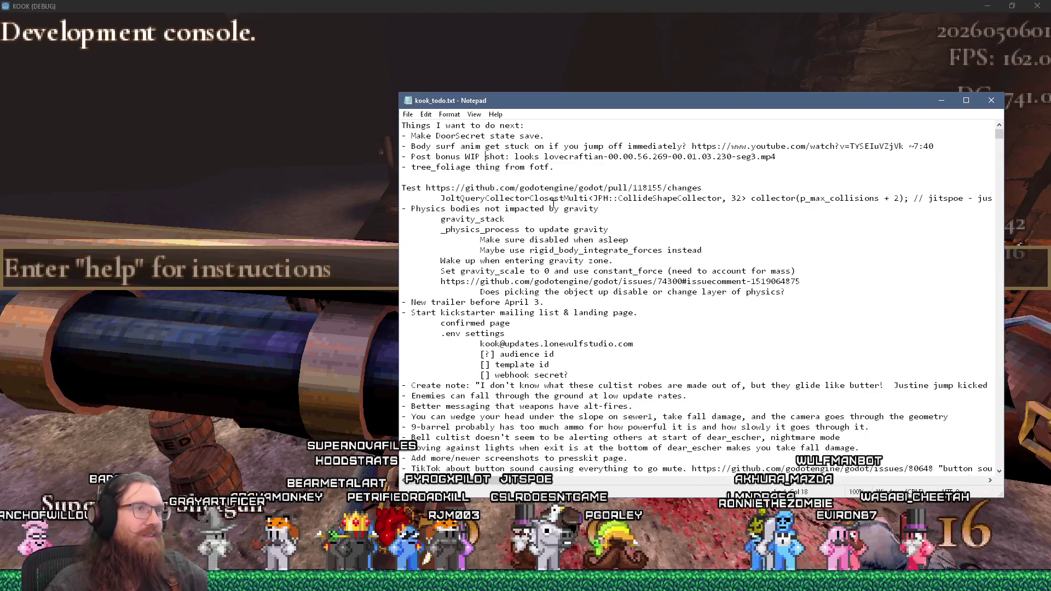
pyautogui.click(552, 124)
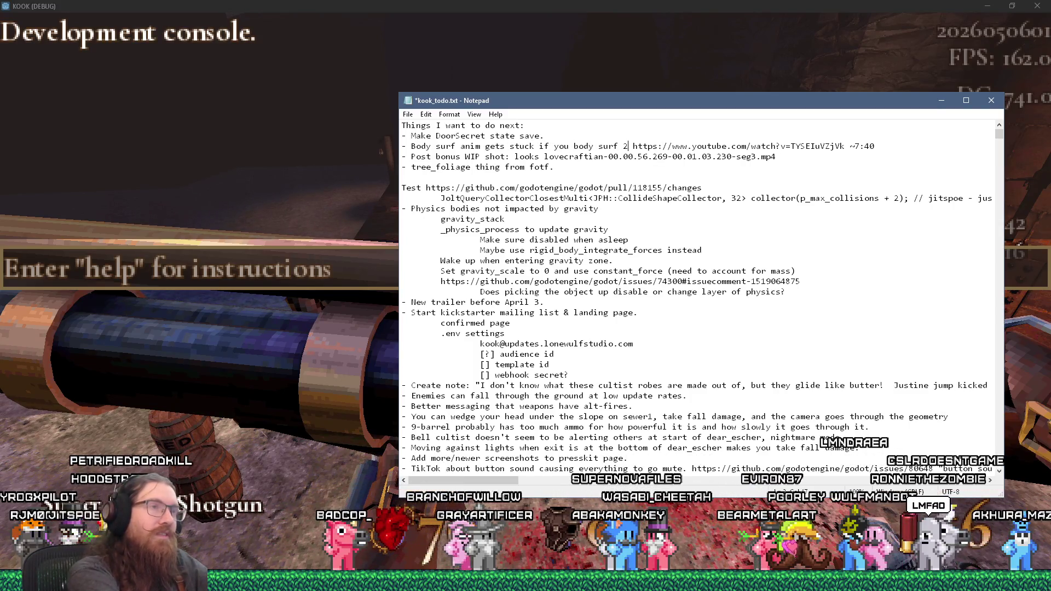
pyautogui.write('cultists at the sa')
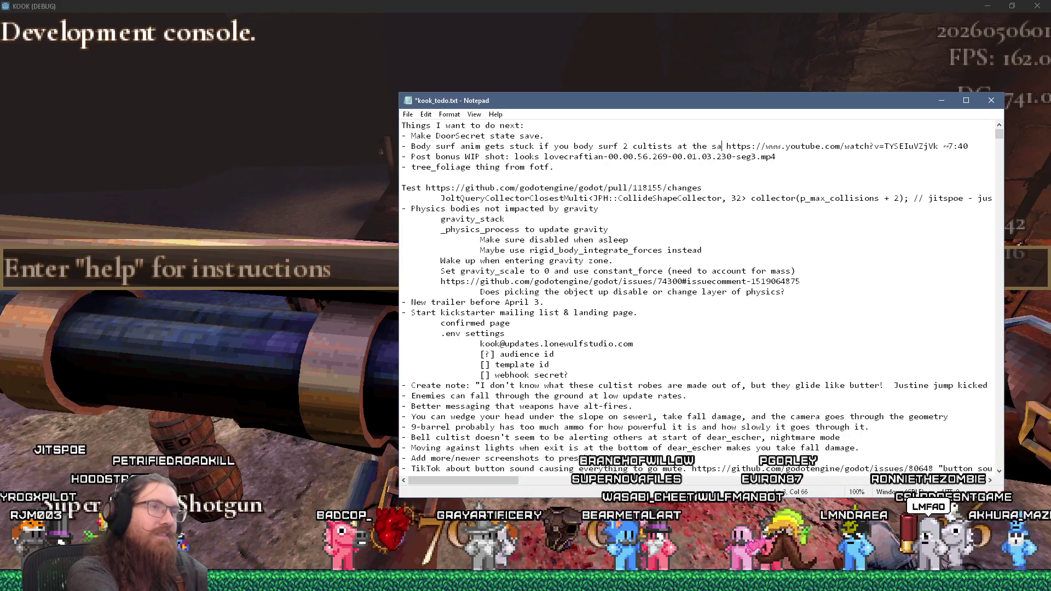
pyautogui.write('me time')
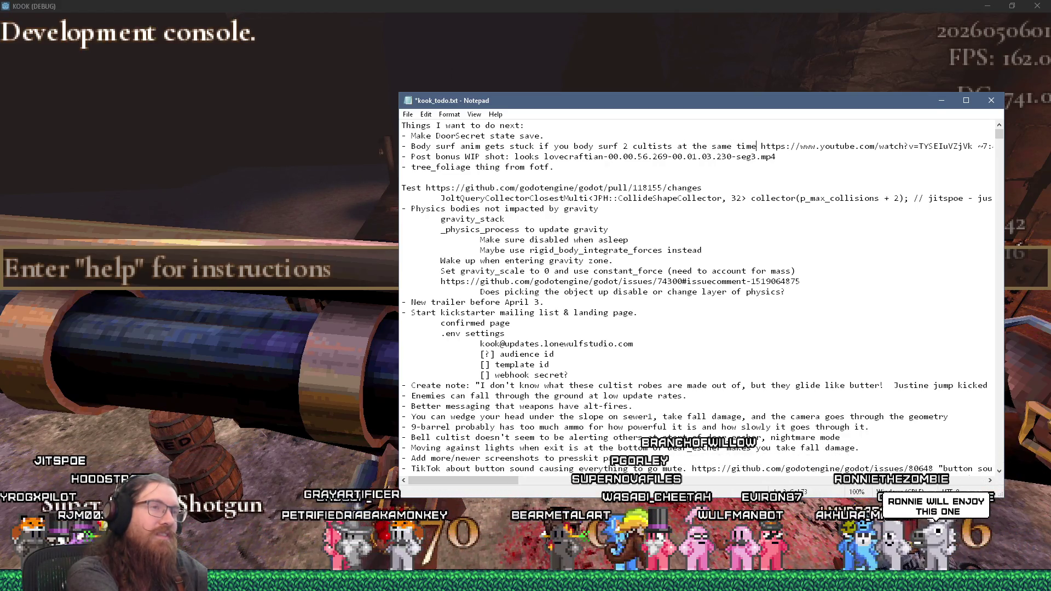
pyautogui.press('BackSpace')
pyautogui.press('BackSpace')
pyautogui.press('BackSpace')
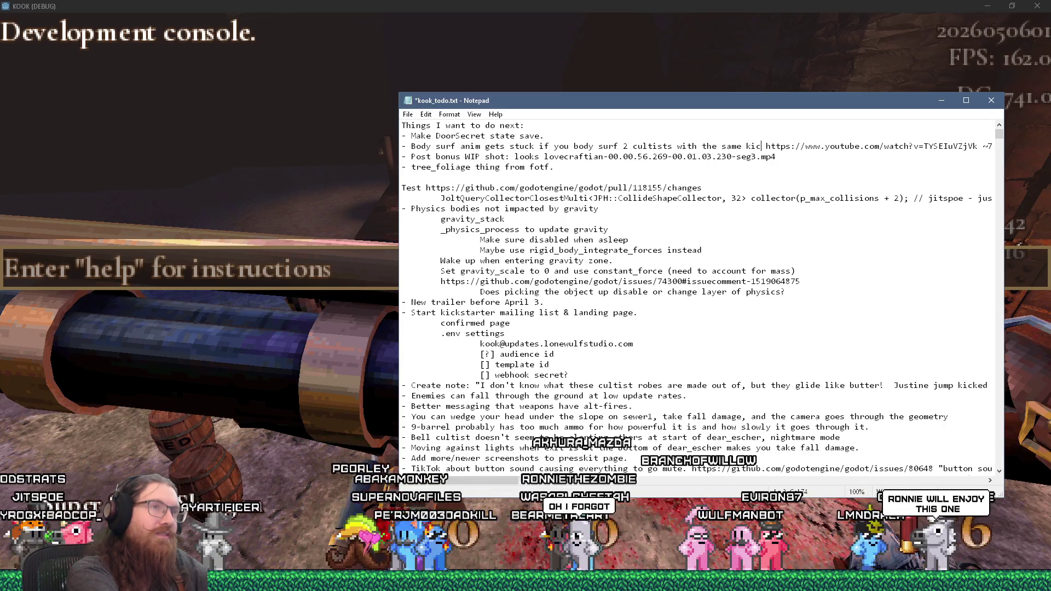
pyautogui.write('k.')
pyautogui.hotkey('ctrl', 's')
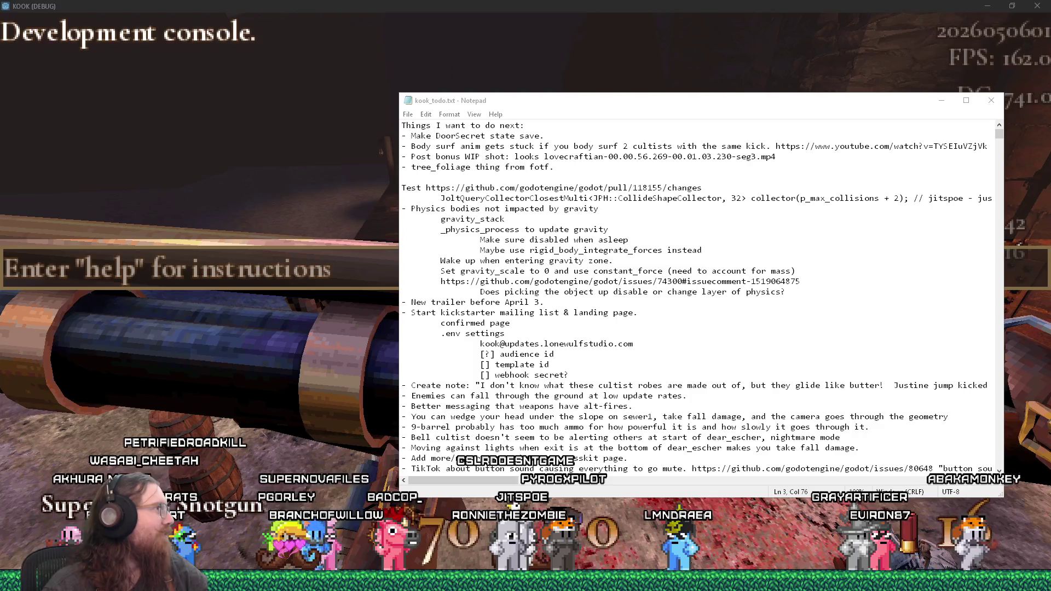
pyautogui.hotkey('alt', 'Tab')
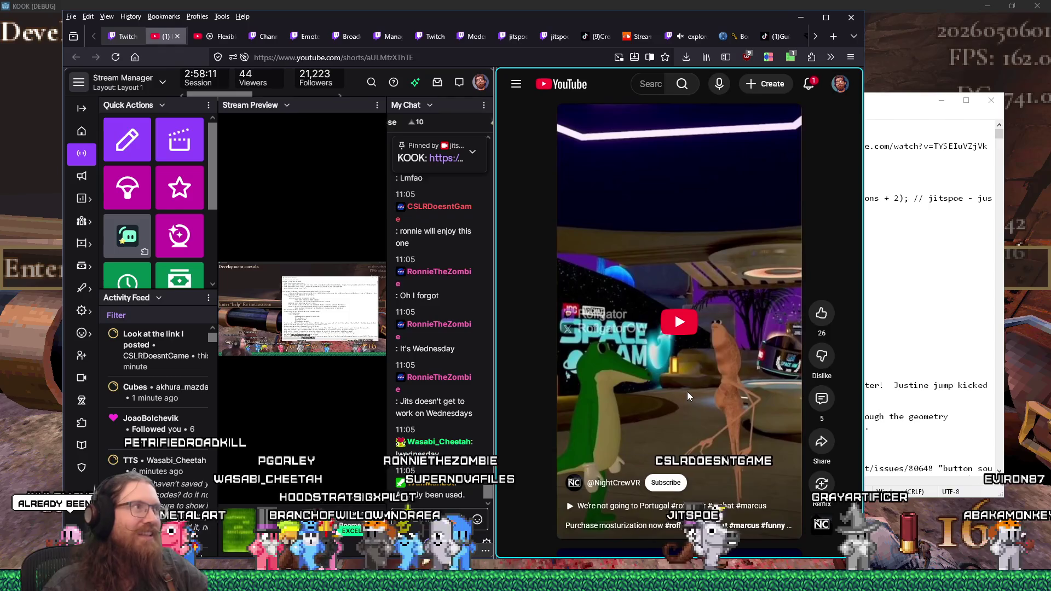
# Step: Close the YouTube Short tab and minimize the Firefox window
pyautogui.click(177, 37)
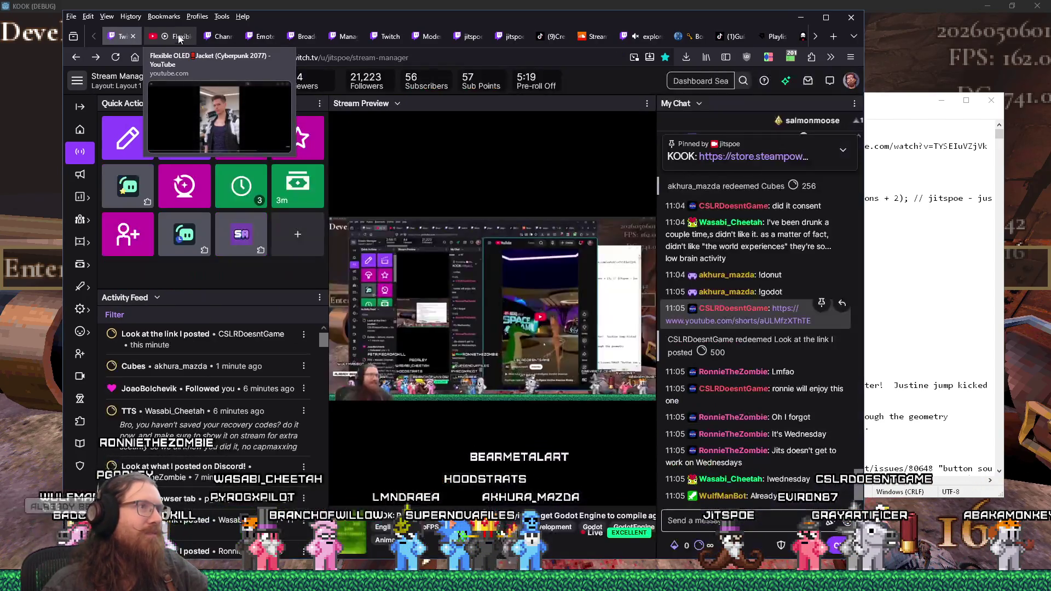
pyautogui.press('super+Down')
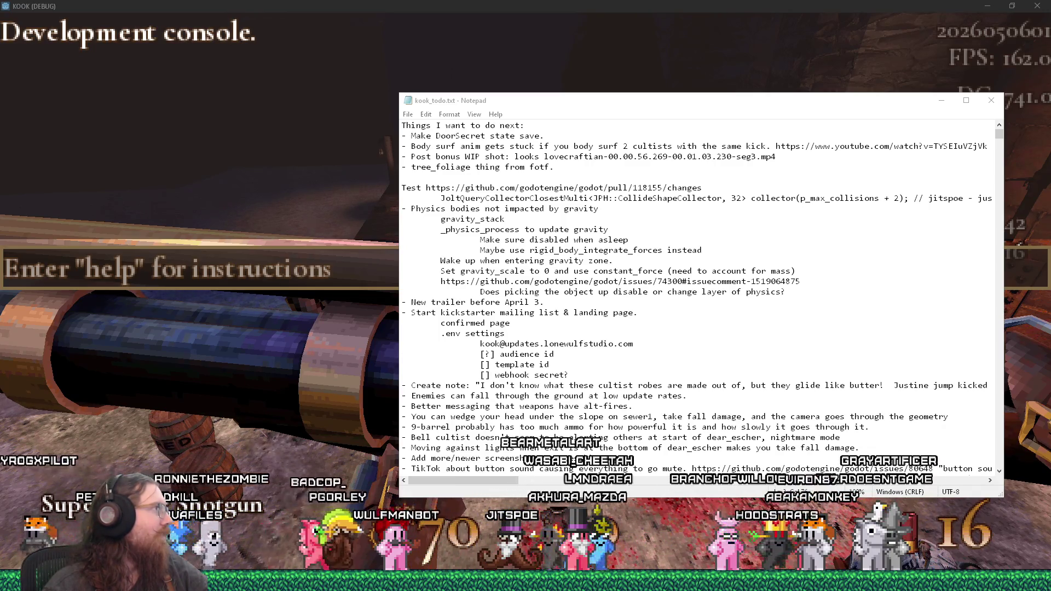
# Step: Switch back to the Firefox window showing the 'Purchase mosturization now' Short
pyautogui.hotkey('alt', 'Tab')
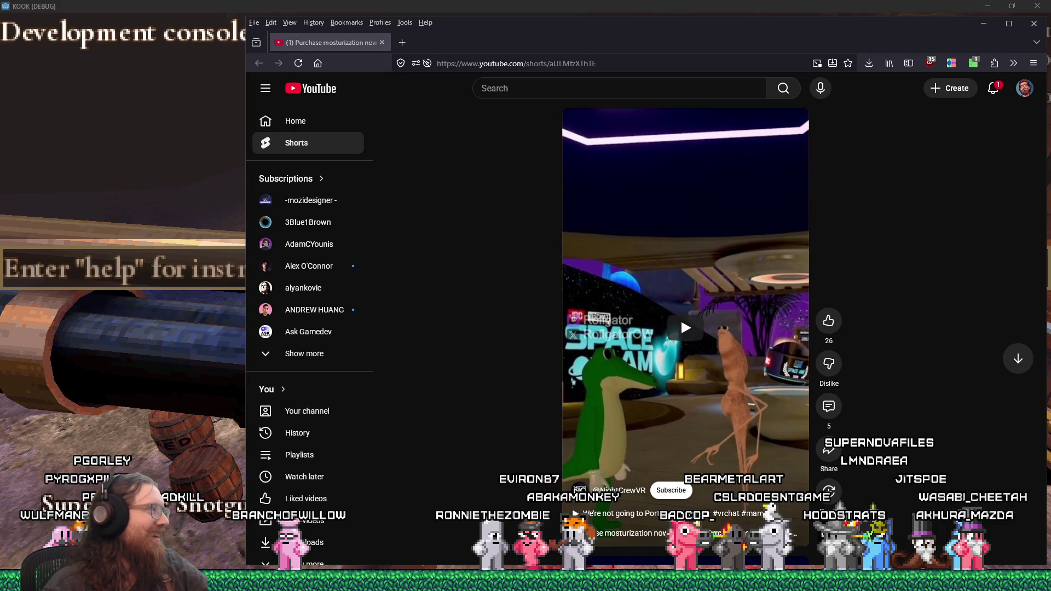
# Step: Play the 'Purchase mosturization now' YouTube Short
pyautogui.click(684, 329)
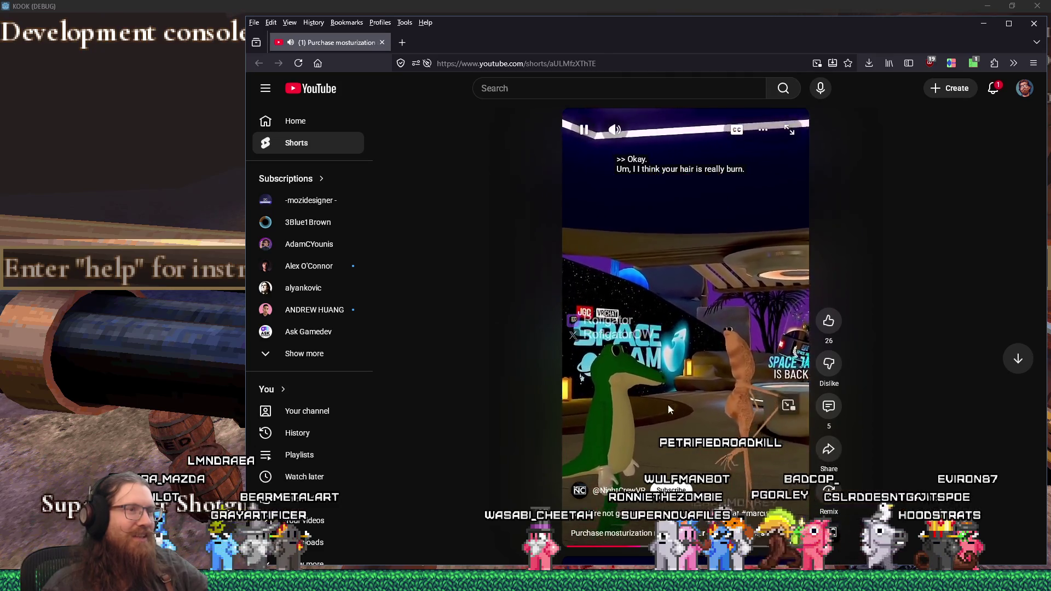
pyautogui.moveTo(644, 377)
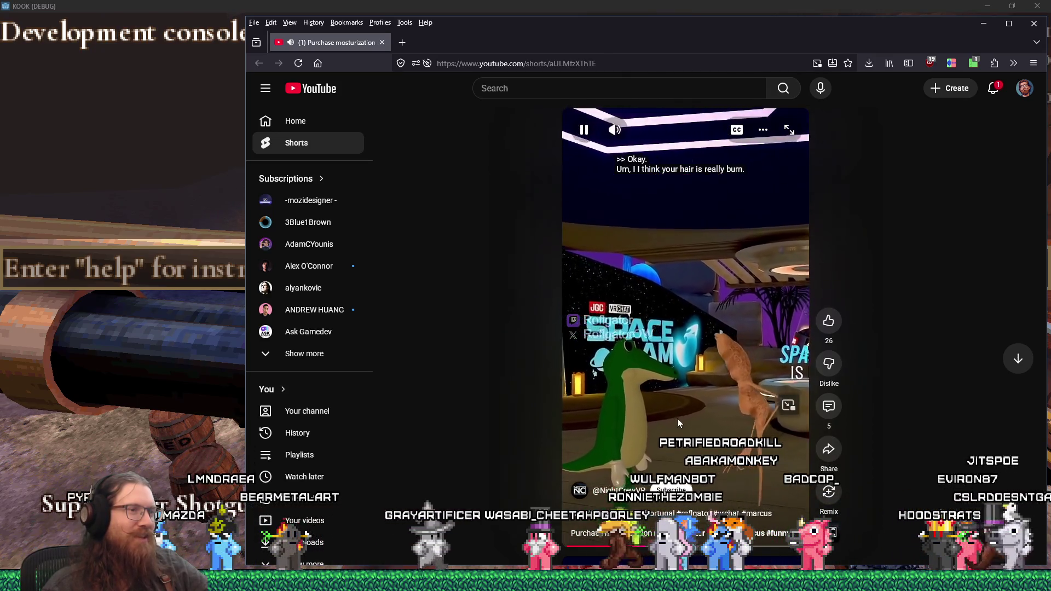
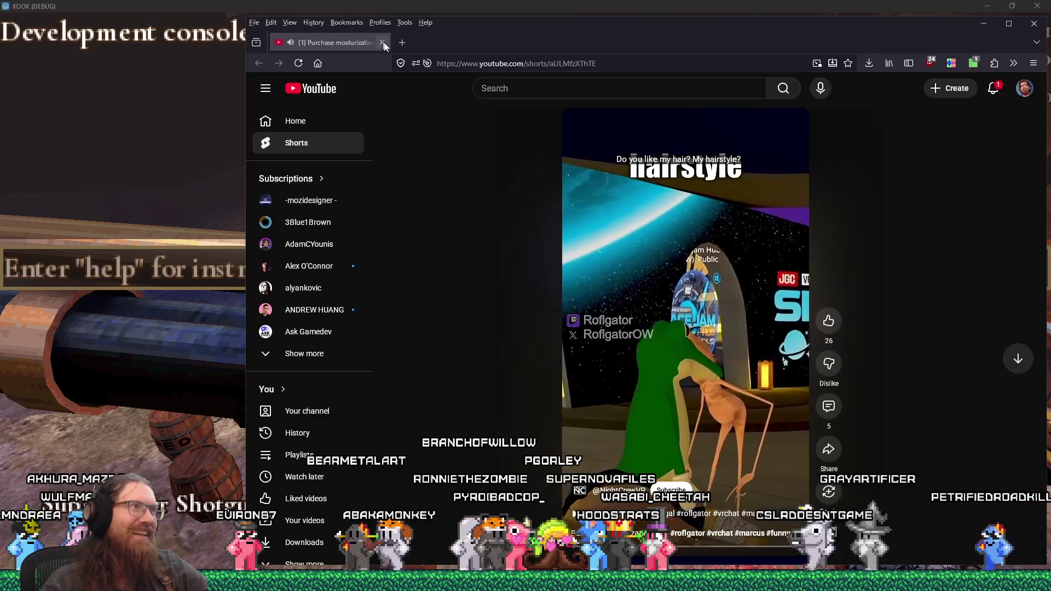
# Step: Bring up the kook_todo.txt to-do list in Notepad, then quit the running KOOK game
pyautogui.hotkey('alt', 'Tab')
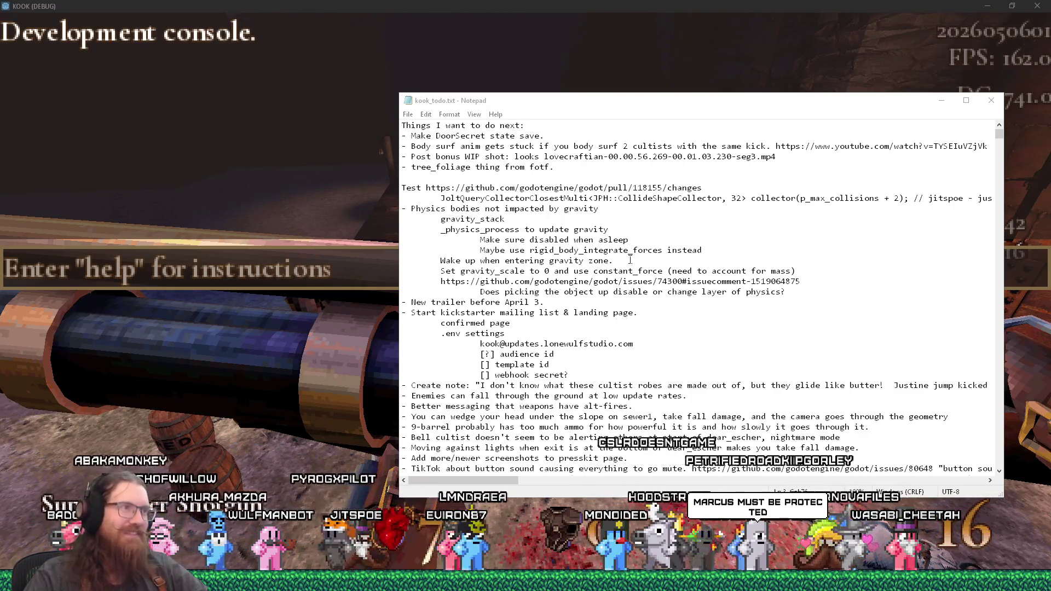
pyautogui.click(576, 167)
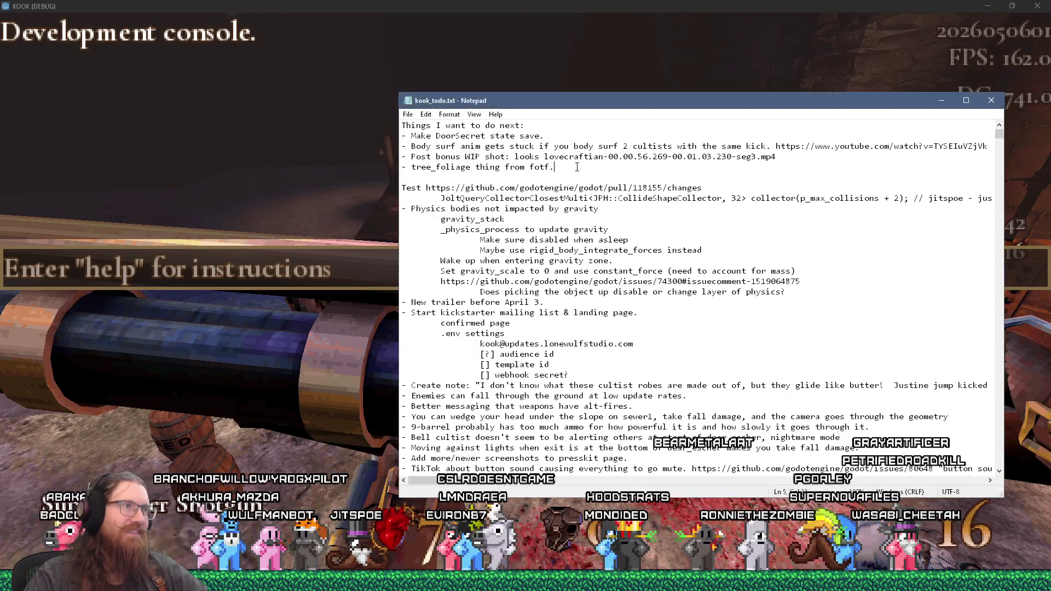
pyautogui.click(332, 146)
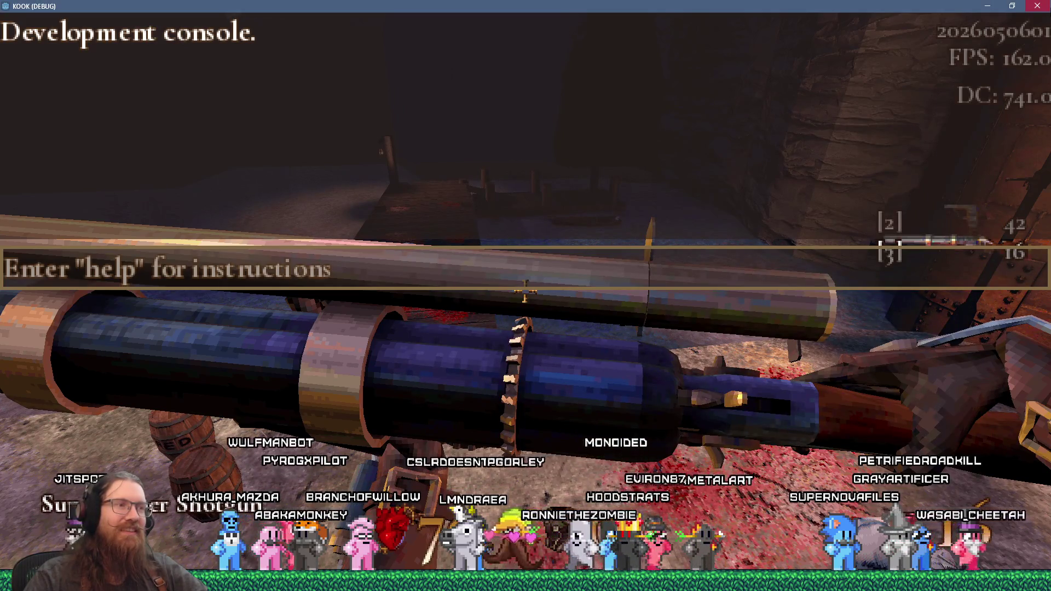
pyautogui.hotkey('alt', 'F4')
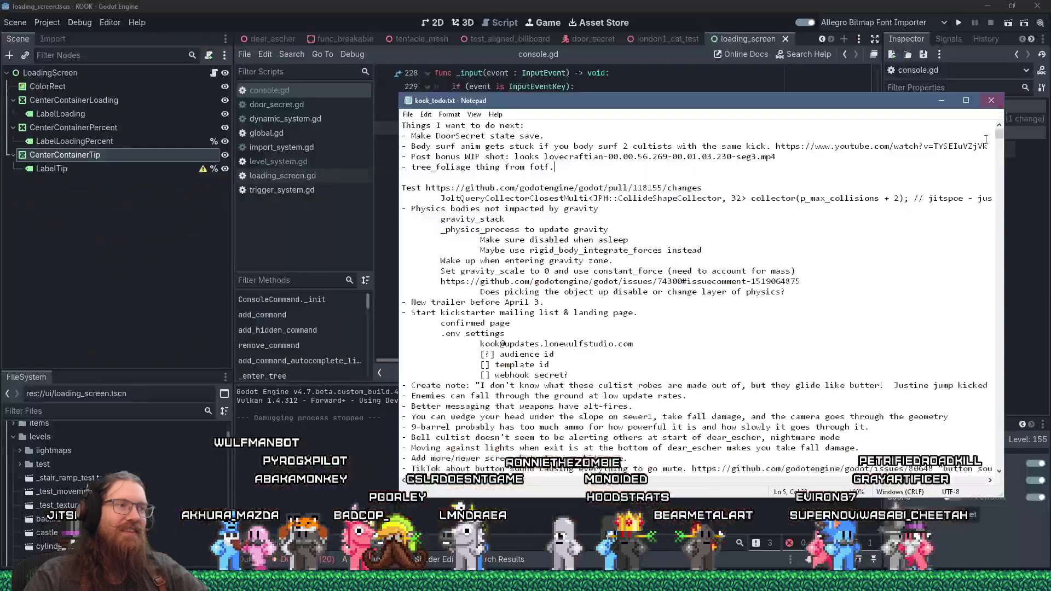
# Step: Glance at console.gd's _input code in Godot, then switch to GitHub issue #51 in Firefox
pyautogui.hotkey('alt', 'Tab')
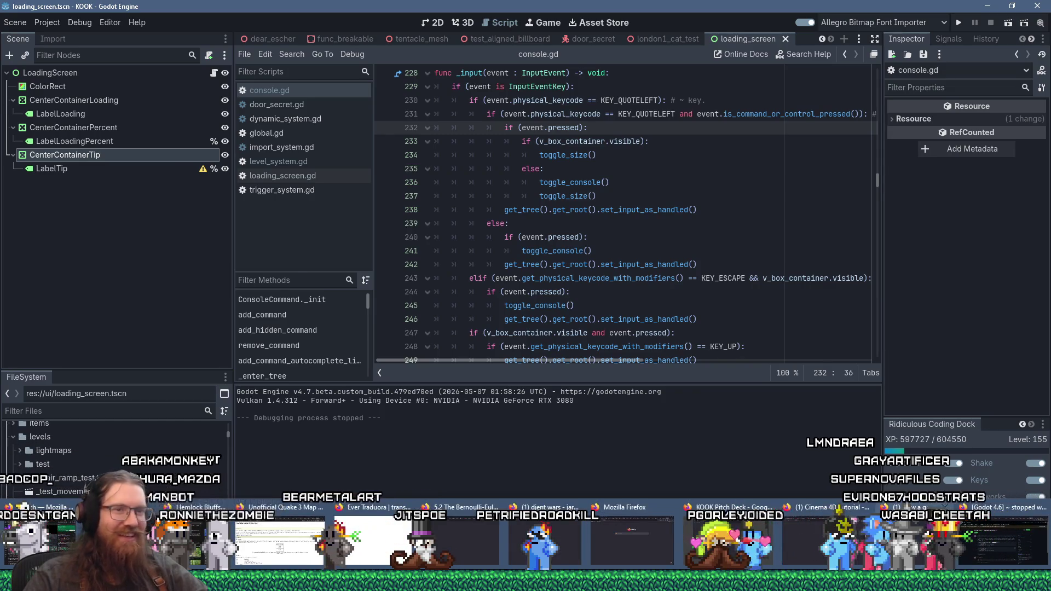
pyautogui.hotkey('alt', 'Tab')
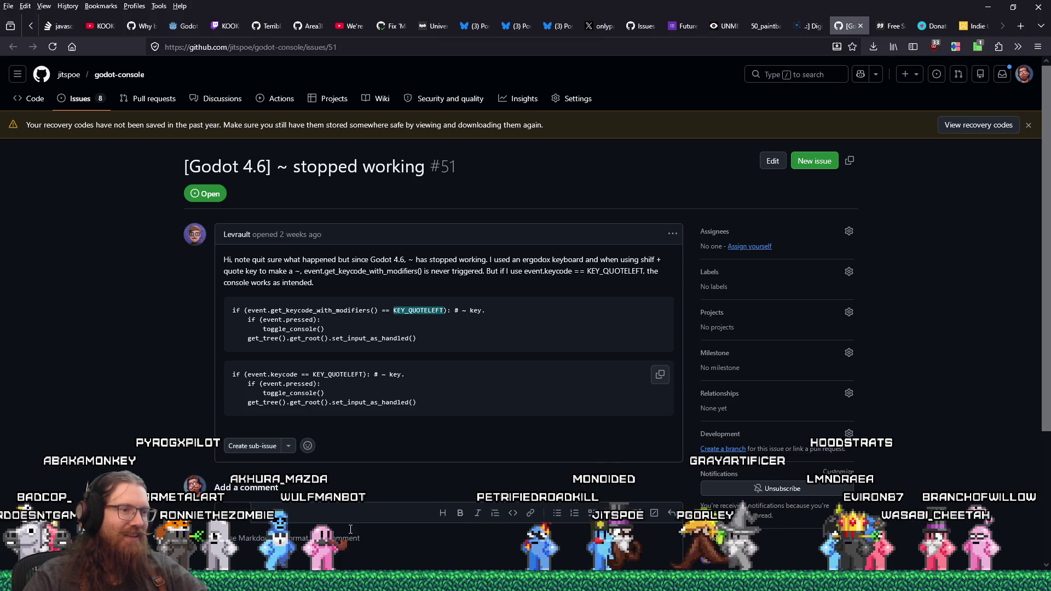
# Step: Open the godot-console repository in Sourcetree, review console.gd's unstaged changes, then return to the GitHub issue
pyautogui.hotkey('alt', 'Tab')
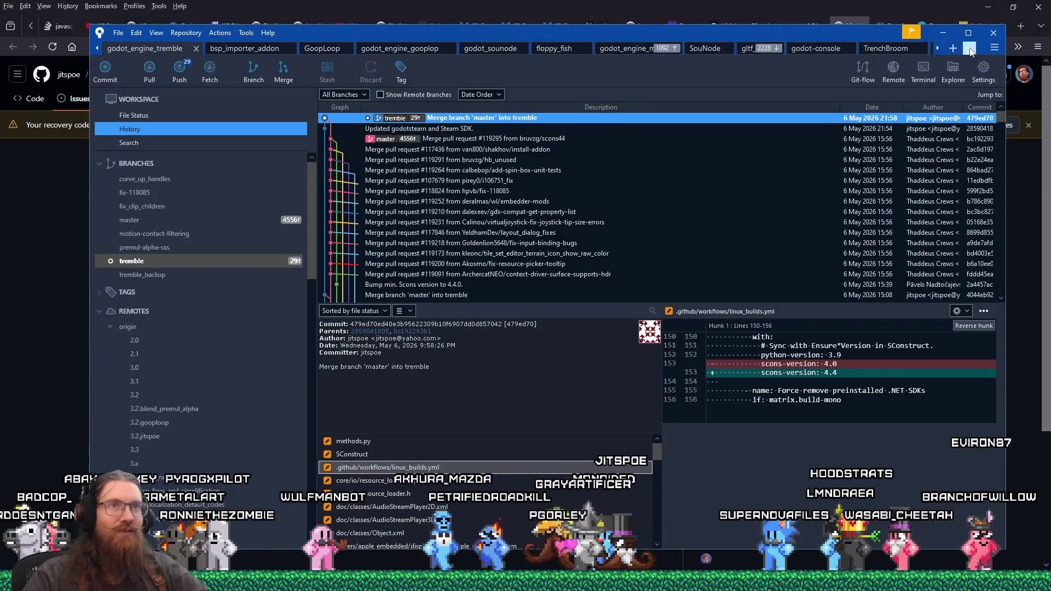
pyautogui.click(970, 49)
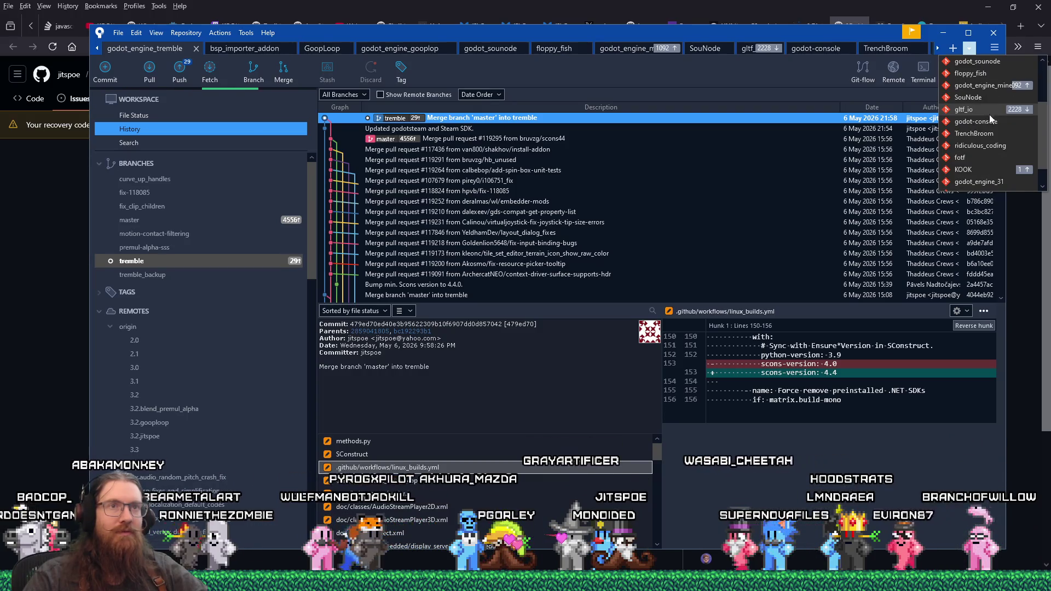
pyautogui.click(989, 124)
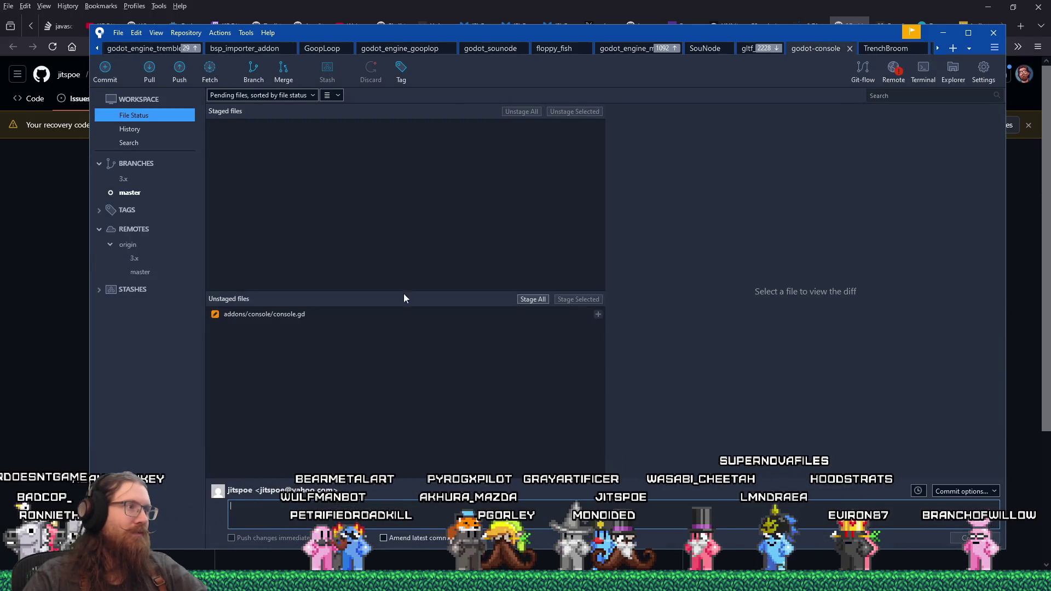
pyautogui.click(359, 319)
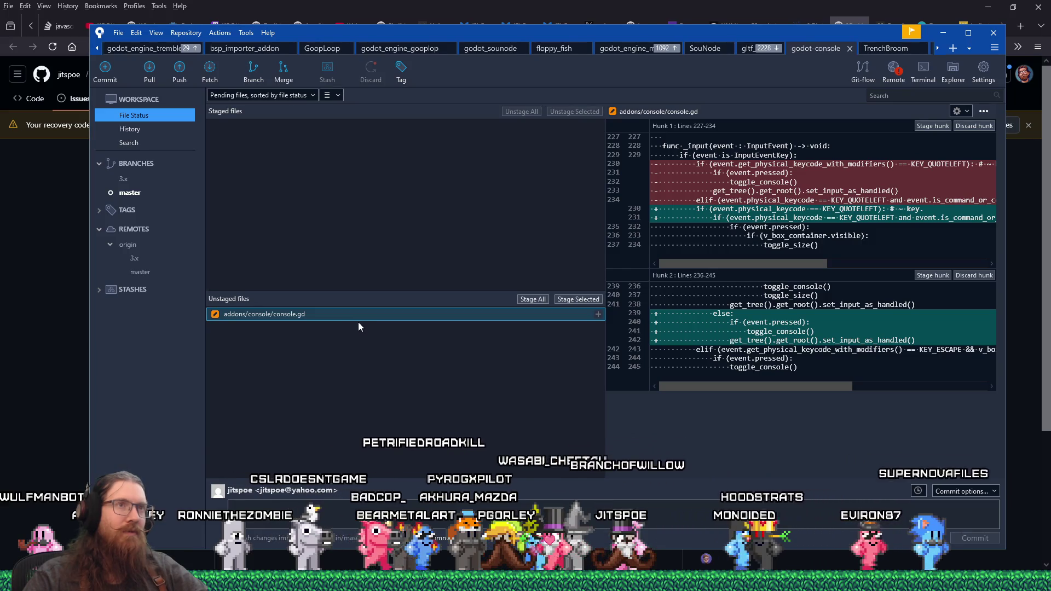
pyautogui.hotkey('alt', 'Tab')
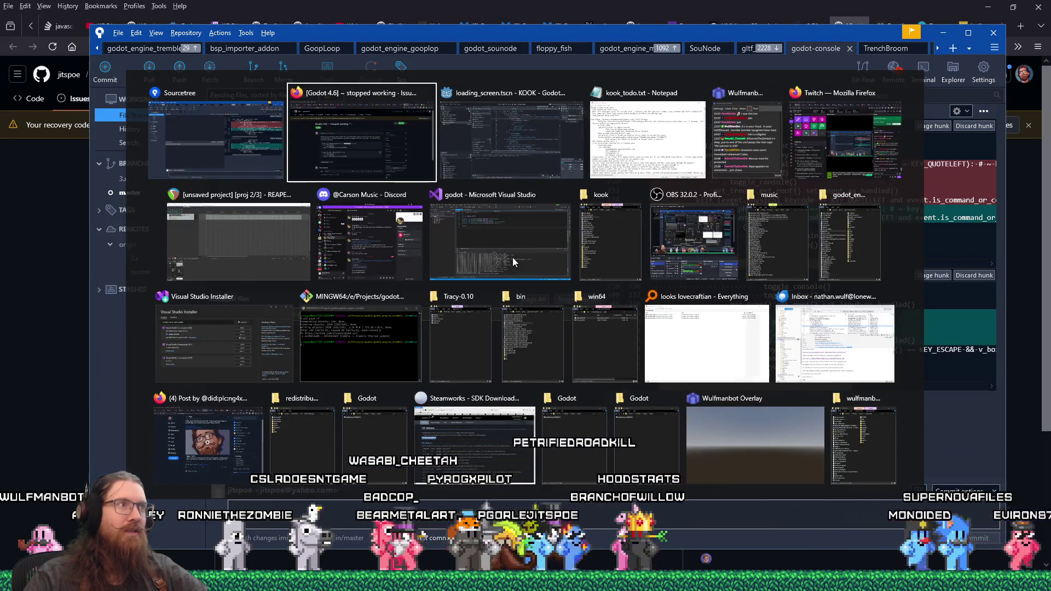
pyautogui.hotkey('alt', 'shift', 'Tab')
pyautogui.click(828, 5)
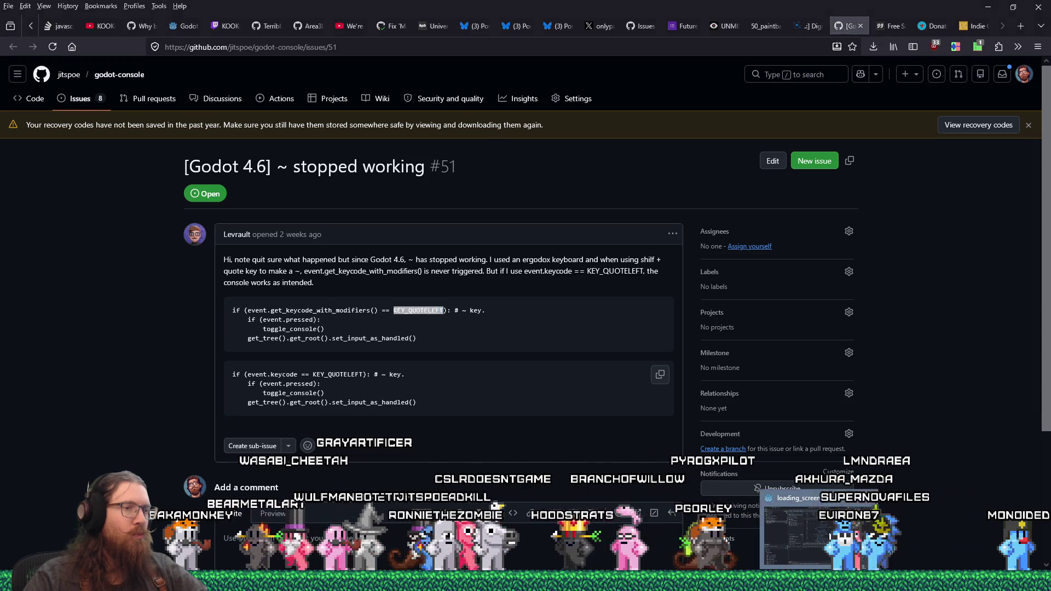
# Step: Run the KOOK project, toggle the in-game console six times with the tilde key, then quit
pyautogui.click(819, 534)
pyautogui.click(961, 23)
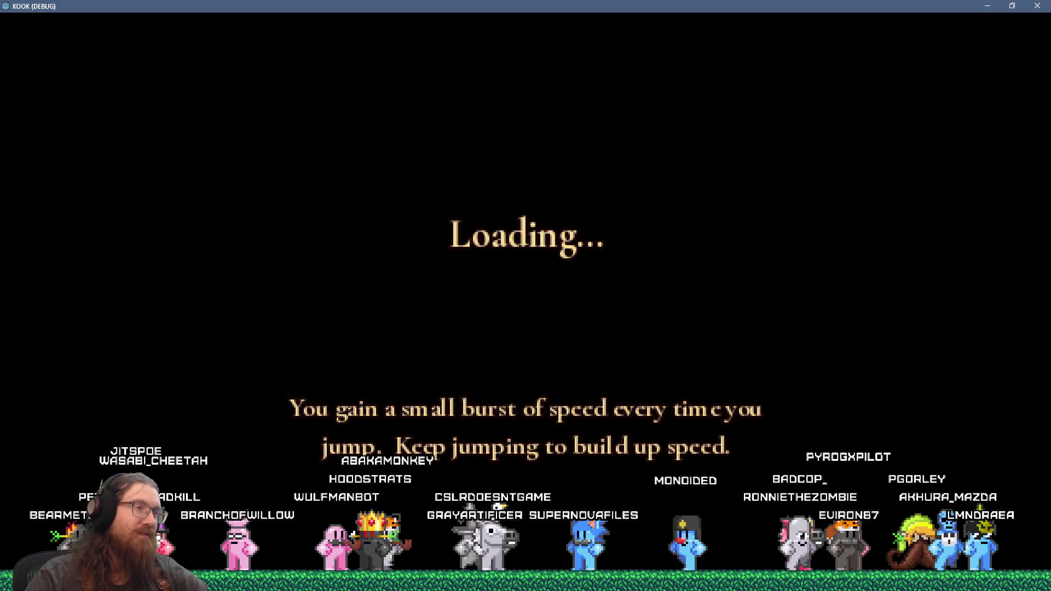
pyautogui.press('`')
pyautogui.press('`')
pyautogui.press('`')
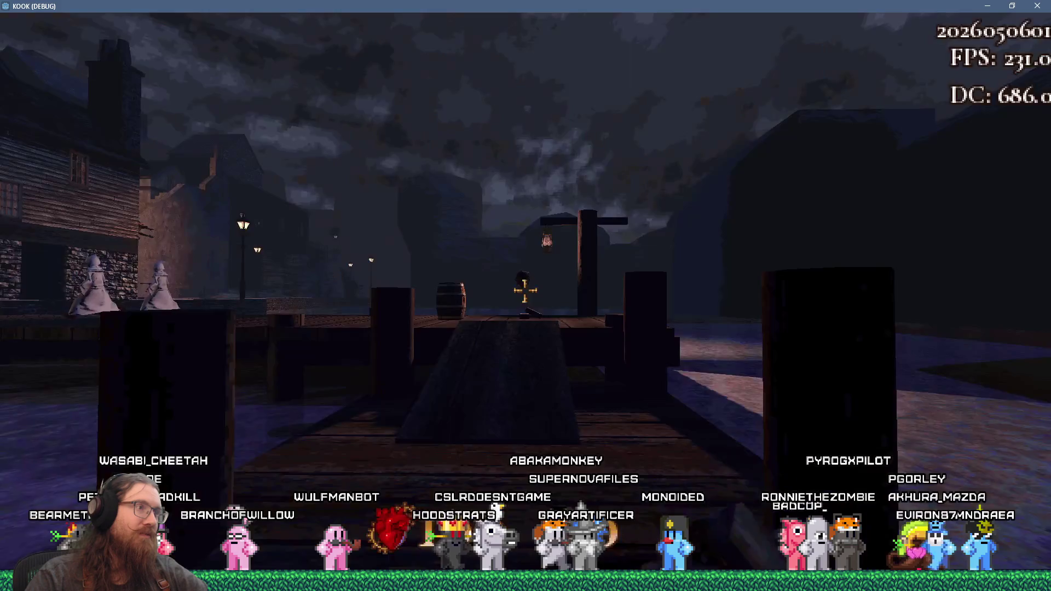
pyautogui.press('`')
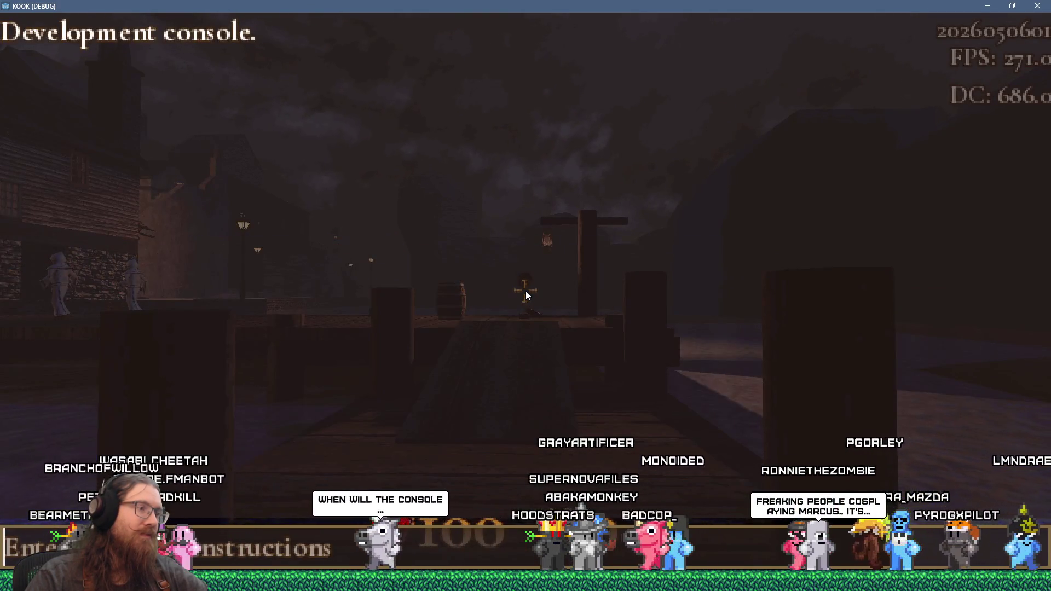
pyautogui.press('`')
pyautogui.press('`')
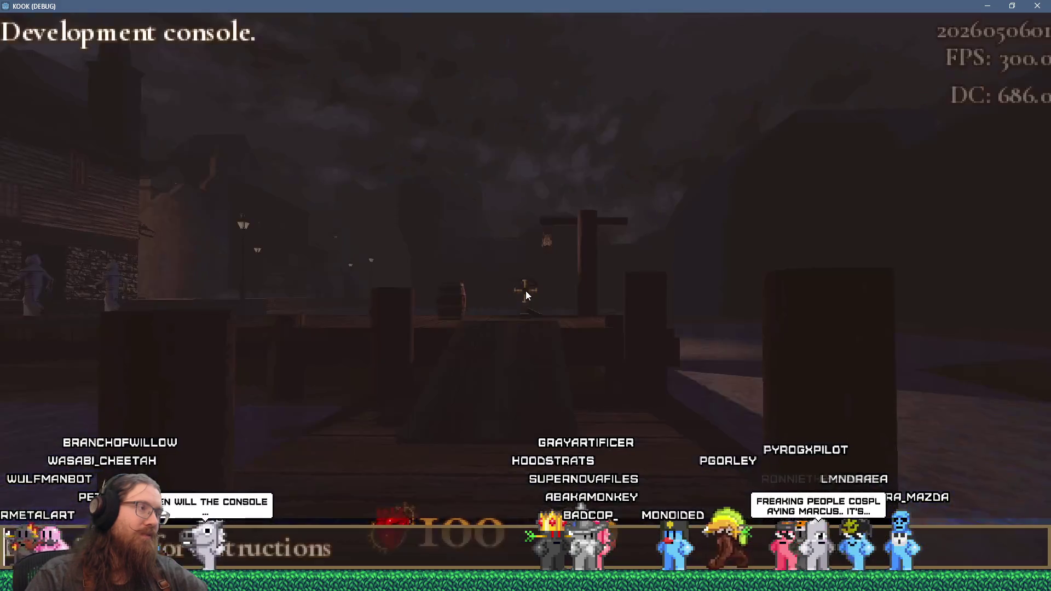
pyautogui.press('`')
pyautogui.press('`')
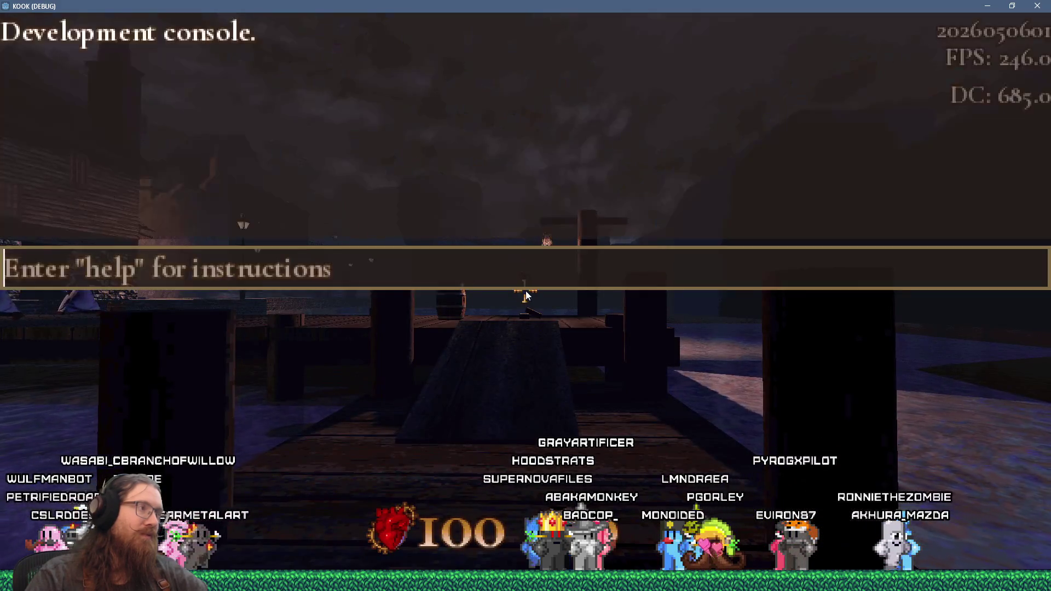
pyautogui.press('`')
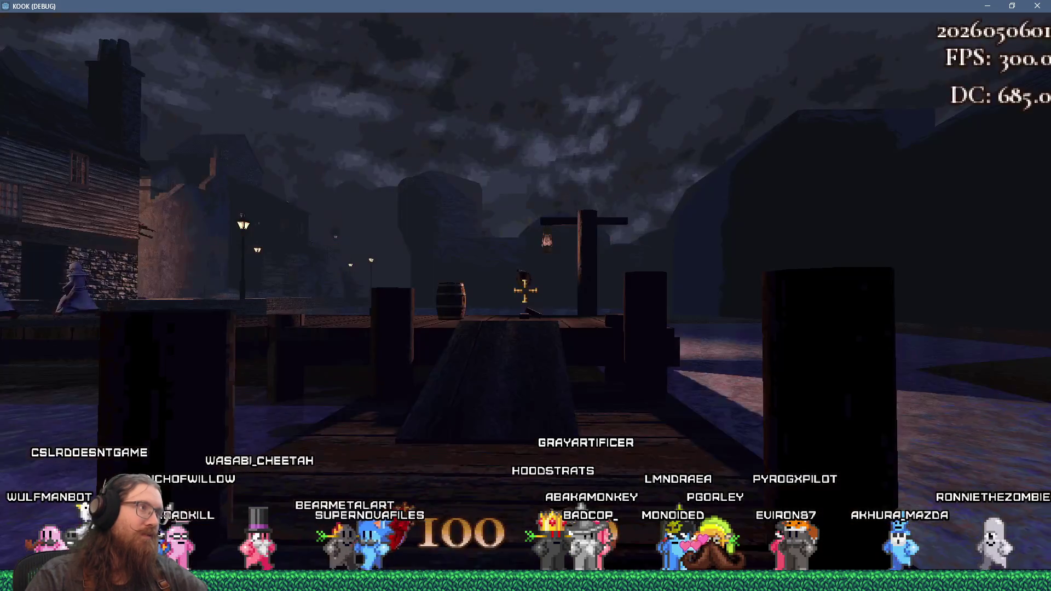
pyautogui.press('`')
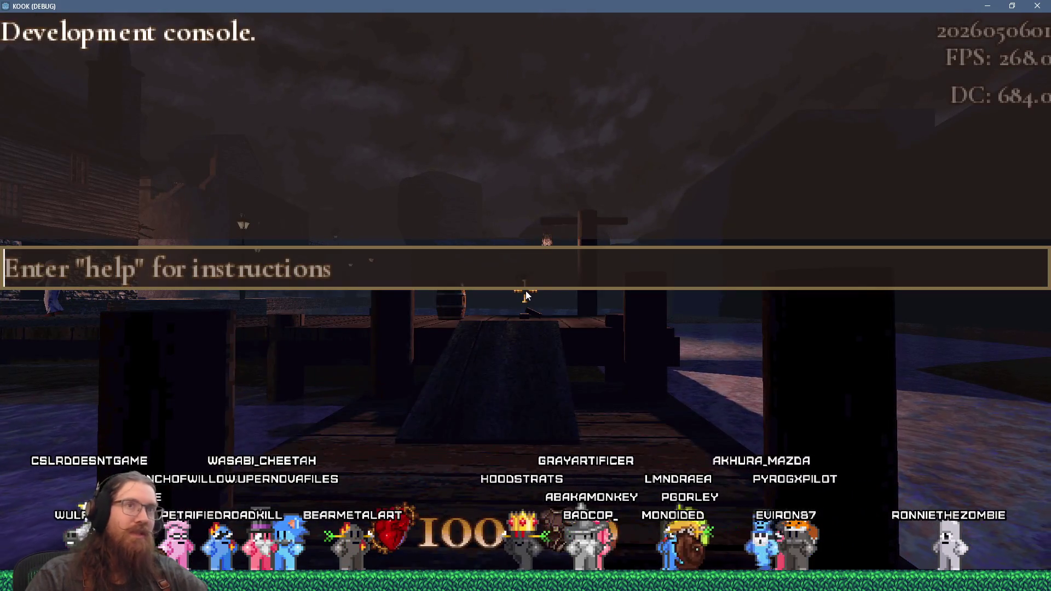
pyautogui.hotkey('alt', 'F4')
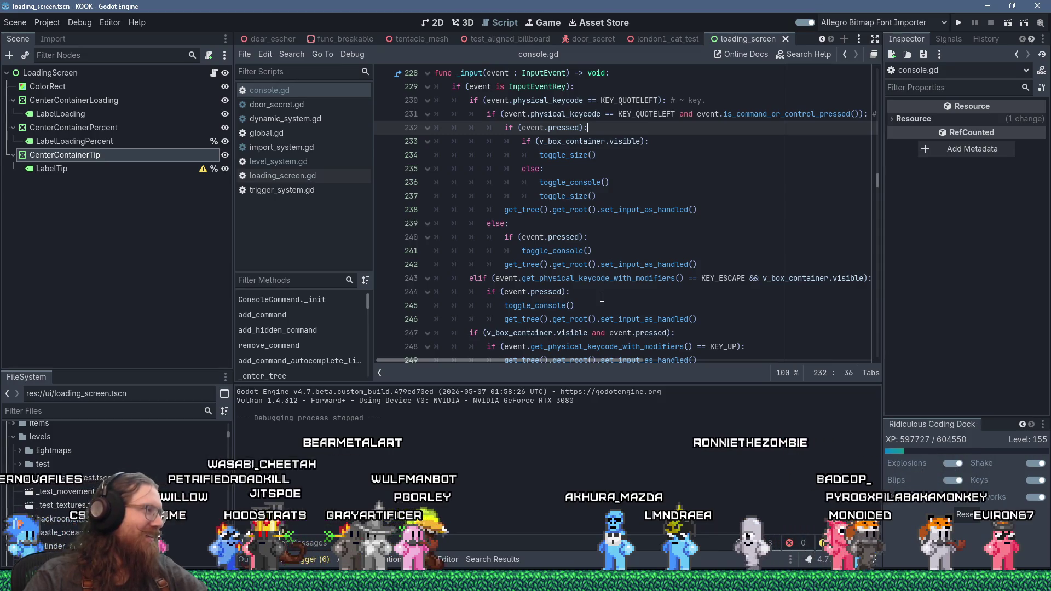
# Step: Read the docs for get_physical_keycode_with_modifiers on line 243, then switch to the GitHub issue
pyautogui.moveTo(551, 282)
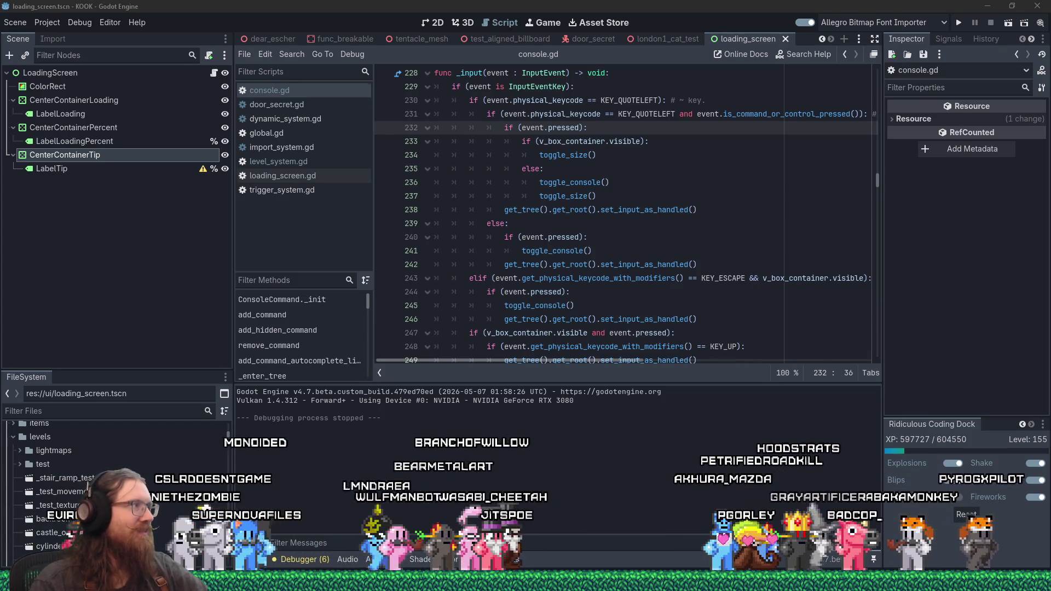
pyautogui.hotkey('alt', 'Tab')
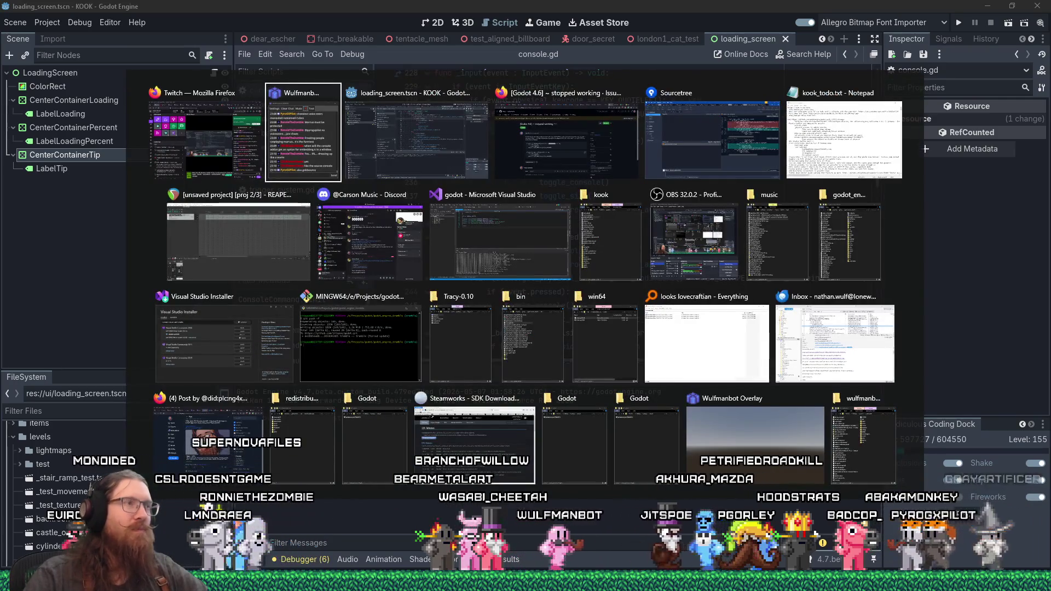
pyautogui.hotkey('alt', 'Tab')
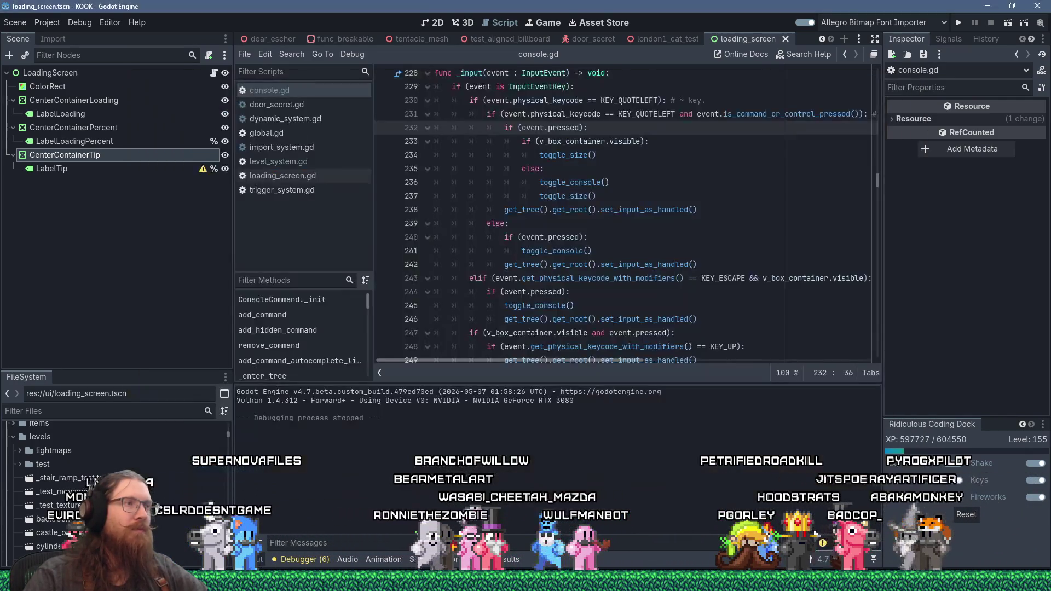
pyautogui.hotkey('alt', 'Tab')
pyautogui.hotkey('alt', 'Tab')
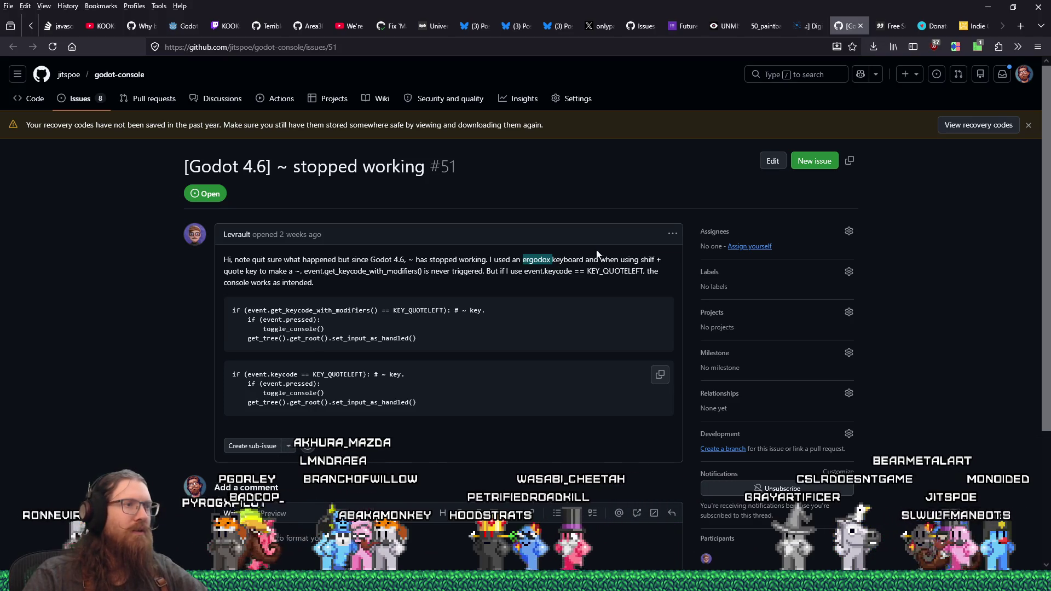
# Step: Copy 'ergodox' from the issue and search 'ergodox keyboard layout' in a new tab, showing image results
pyautogui.rightClick(544, 265)
pyautogui.click(564, 275)
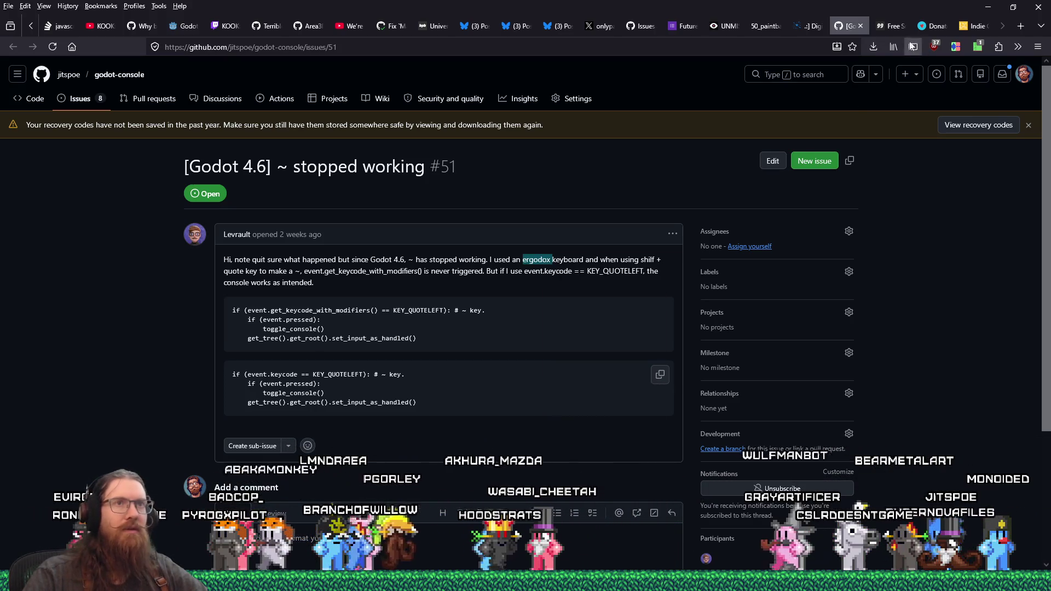
pyautogui.click(1021, 26)
pyautogui.rightClick(735, 48)
pyautogui.click(772, 130)
pyautogui.write('keyboard layo')
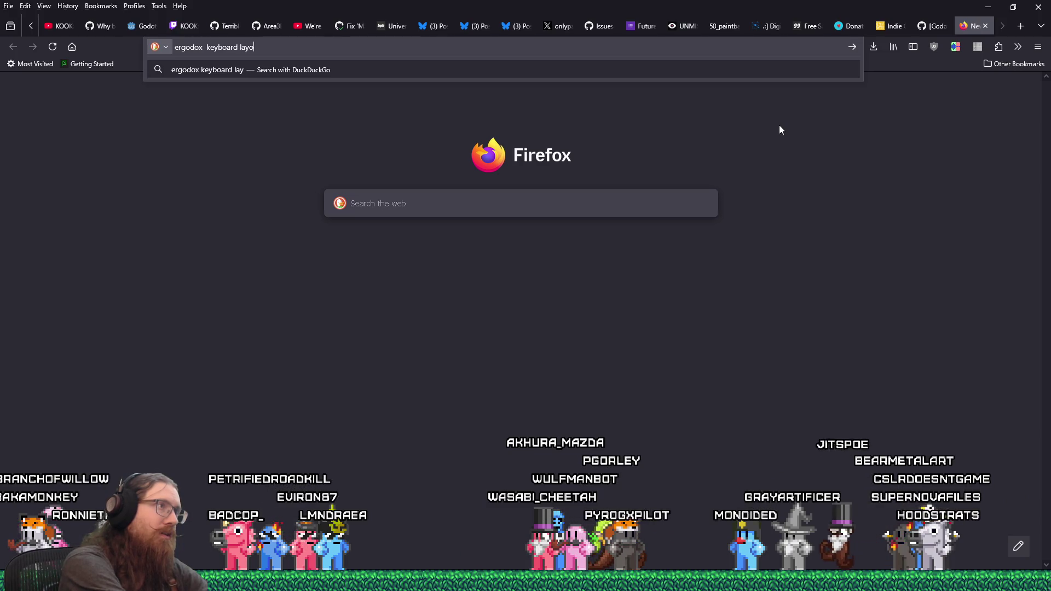
pyautogui.write('ut')
pyautogui.press('Return')
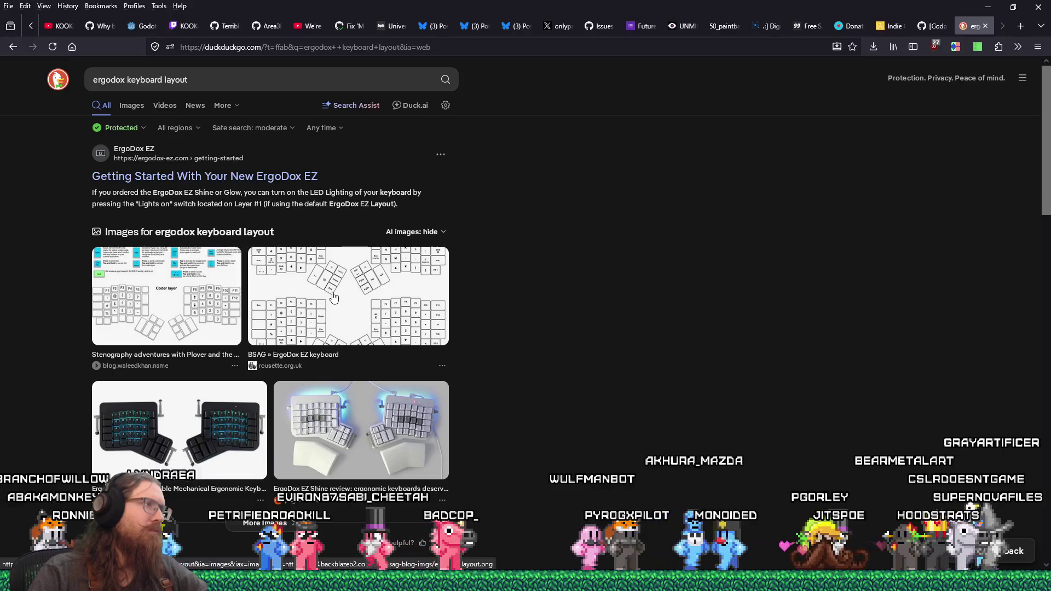
pyautogui.scroll(-5, 334, 297)
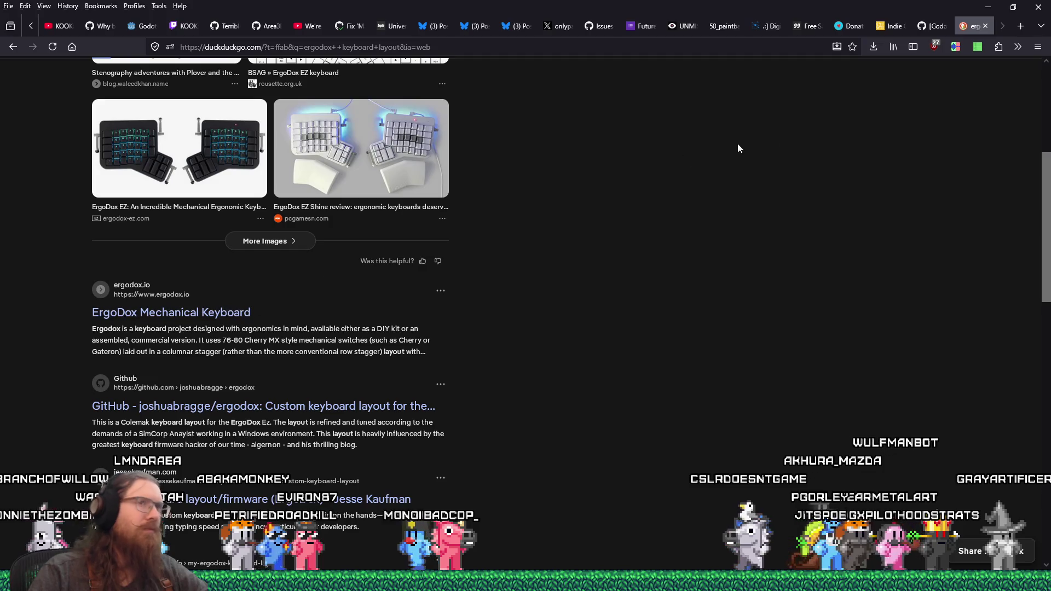
pyautogui.scroll(5, 144, 109)
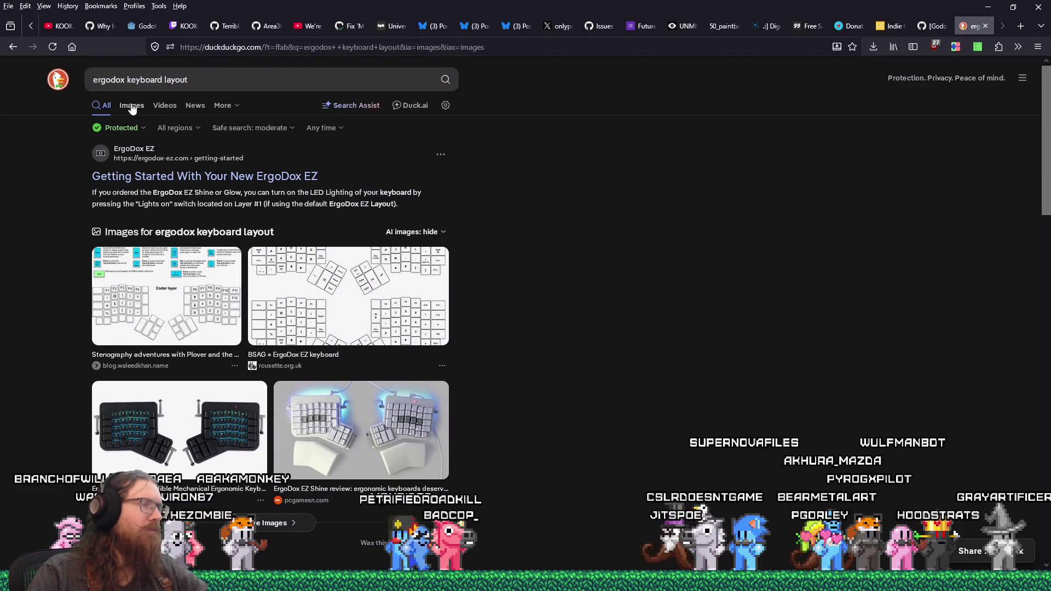
pyautogui.click(132, 108)
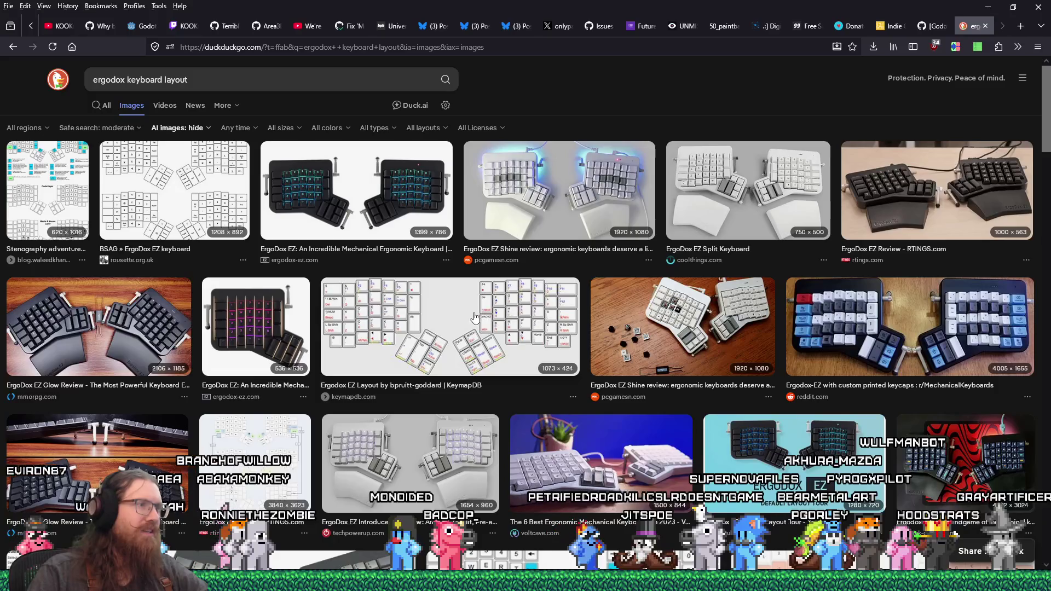
# Step: Enlarge the KeymapDB ErgoDox EZ Layout image, then minimize the browser
pyautogui.click(474, 317)
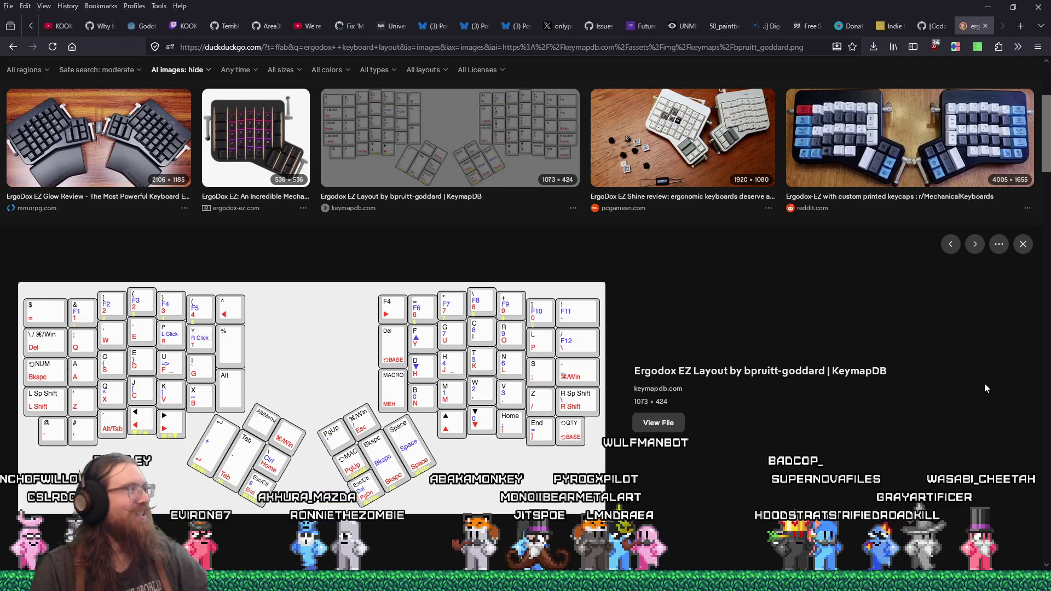
pyautogui.click(988, 7)
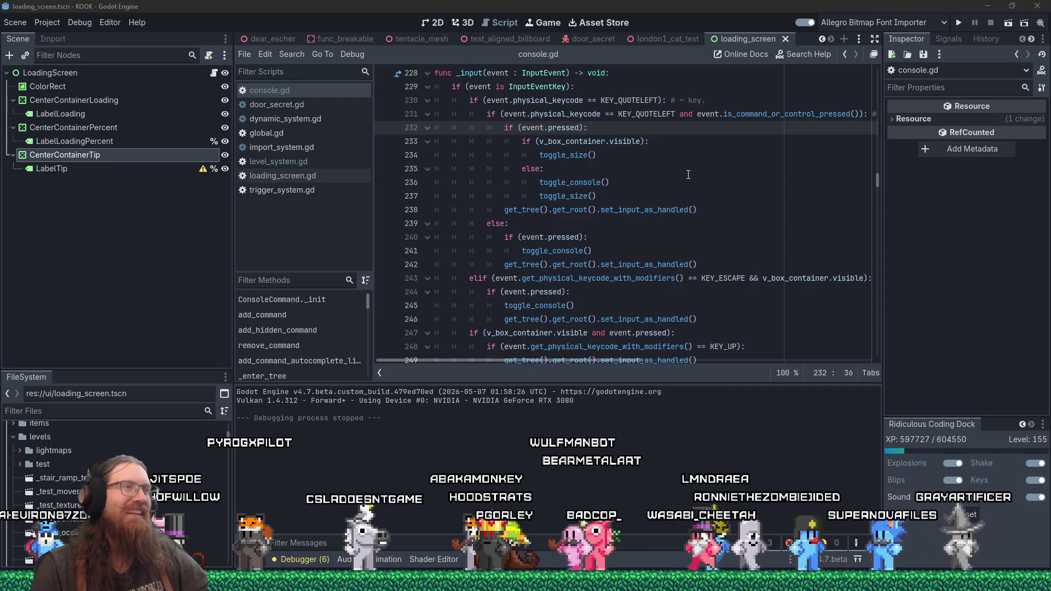
# Step: Review console.gd's _input code around line 237, then bring back the ErgoDox image search in Firefox
pyautogui.click(642, 169)
pyautogui.scroll(-2, 642, 208)
pyautogui.scroll(5, 643, 208)
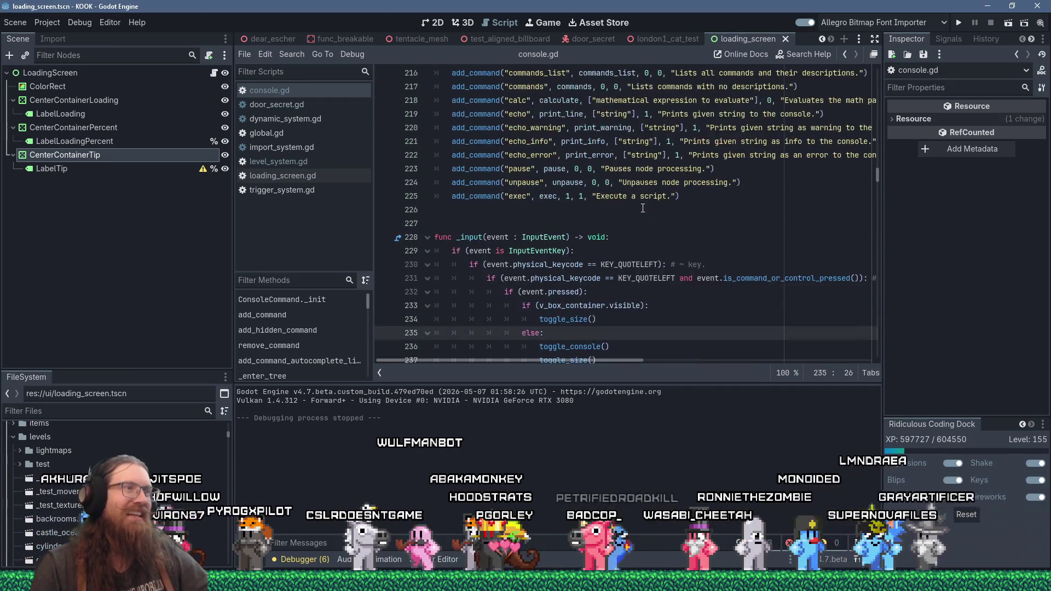
pyautogui.scroll(-5, 642, 208)
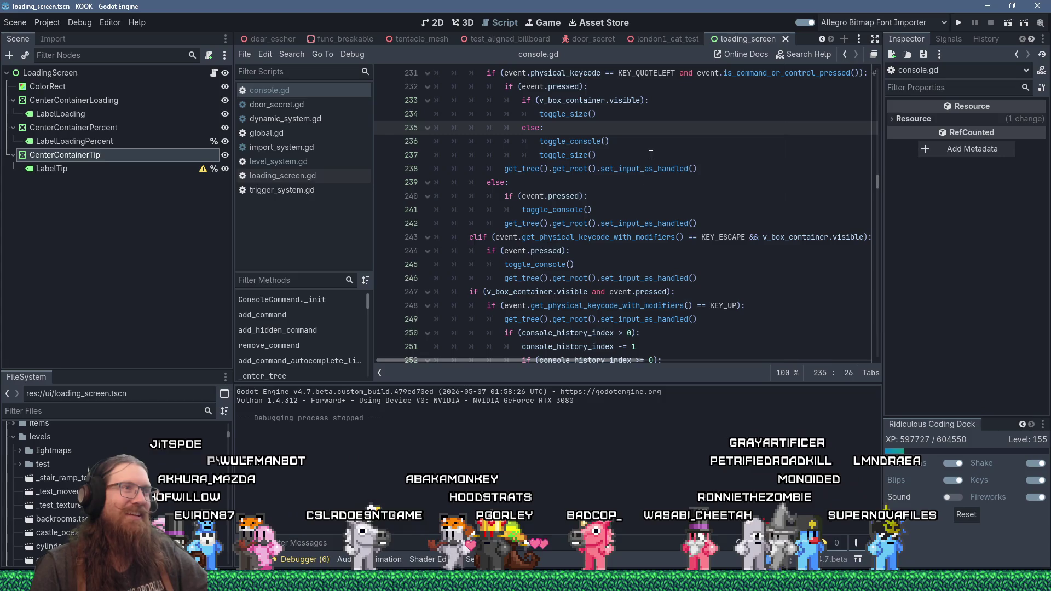
pyautogui.click(711, 155)
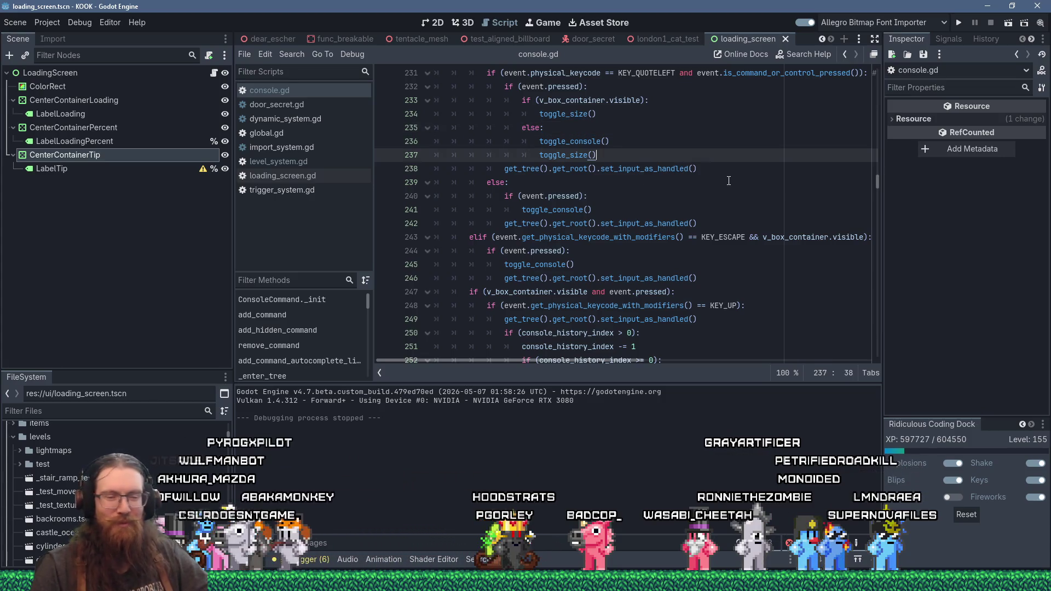
pyautogui.scroll(2, 602, 235)
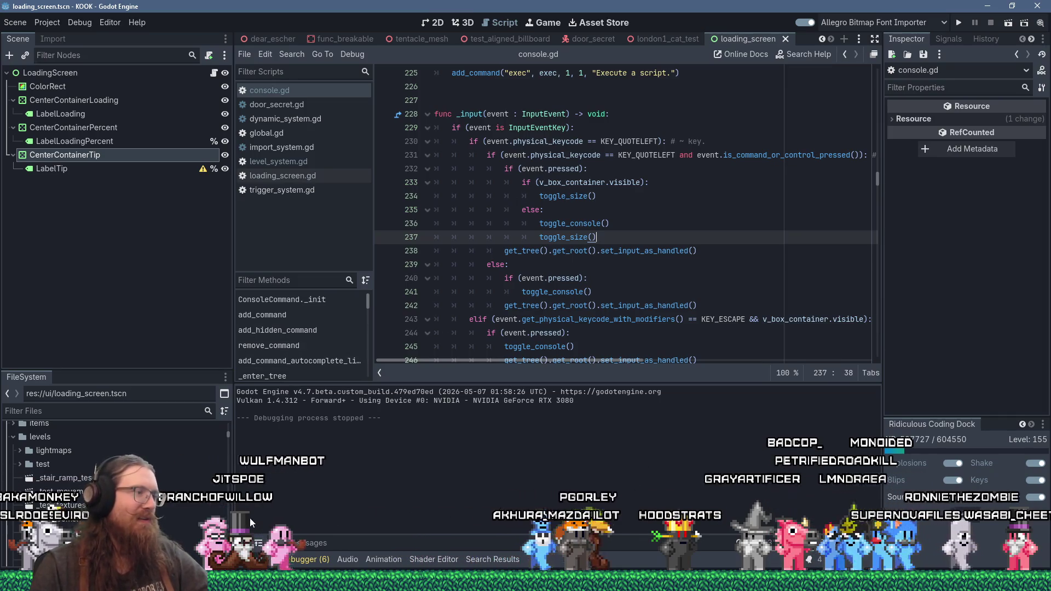
pyautogui.moveTo(252, 581)
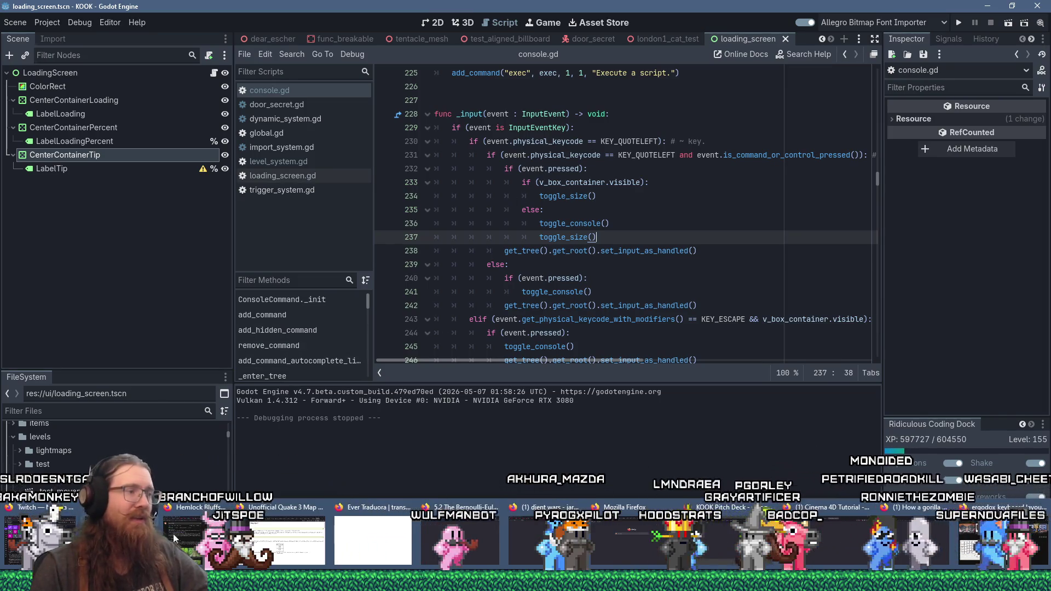
pyautogui.click(1007, 526)
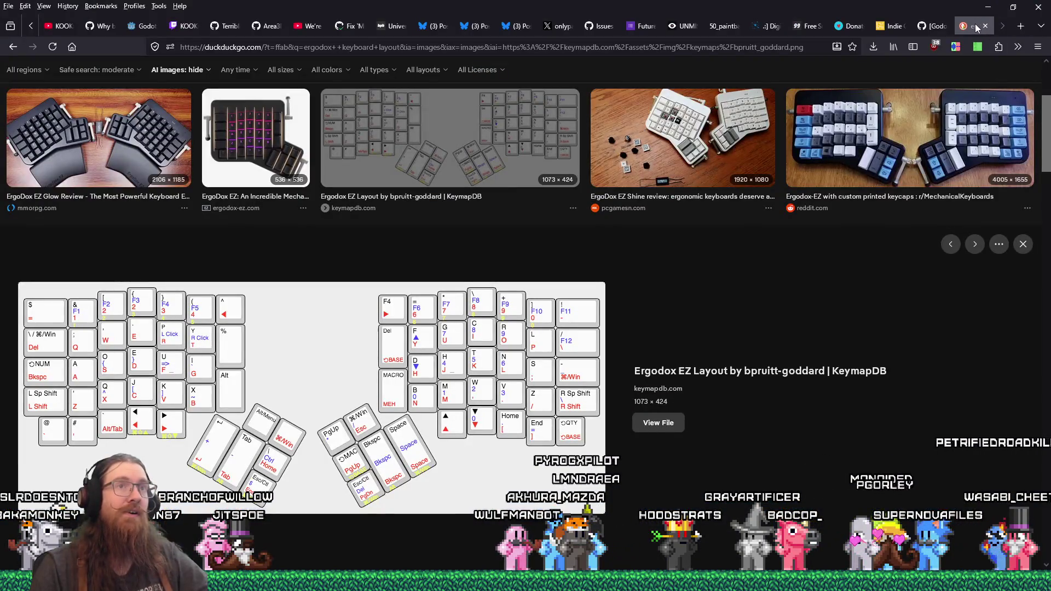
# Step: Close the image search tab, select get_keycode_with_modifiers in issue #51, and copy the page URL
pyautogui.click(984, 26)
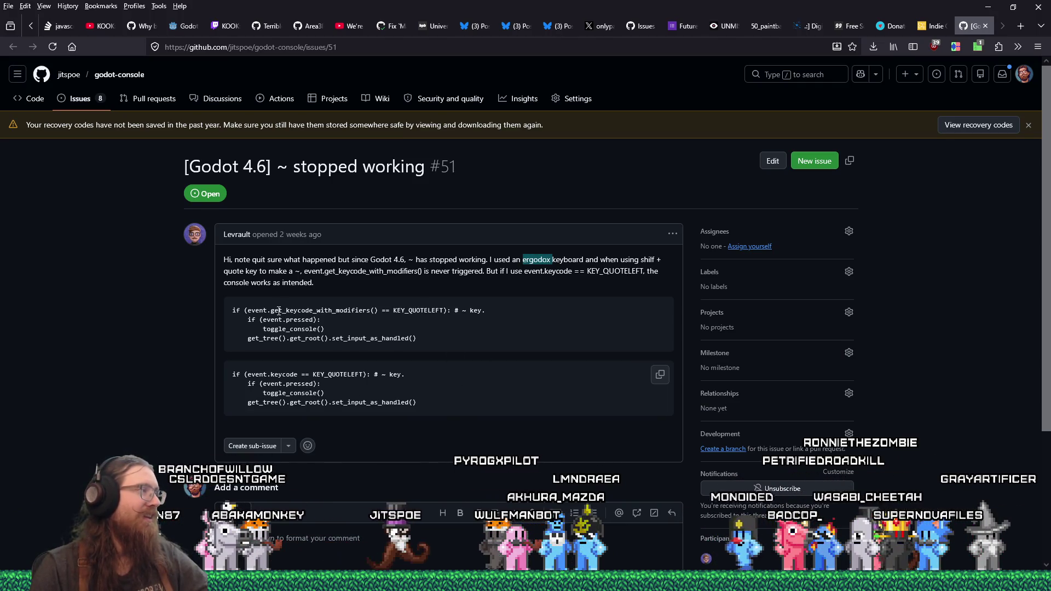
pyautogui.moveTo(271, 310); pyautogui.dragTo(371, 311)
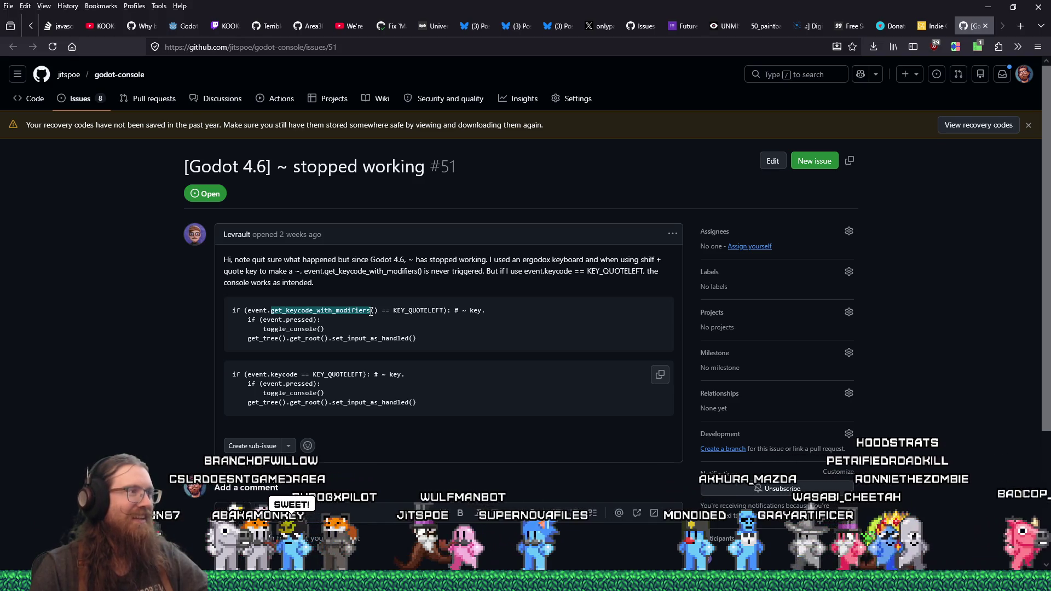
pyautogui.rightClick(312, 47)
pyautogui.click(348, 116)
pyautogui.hotkey('alt', 'Tab')
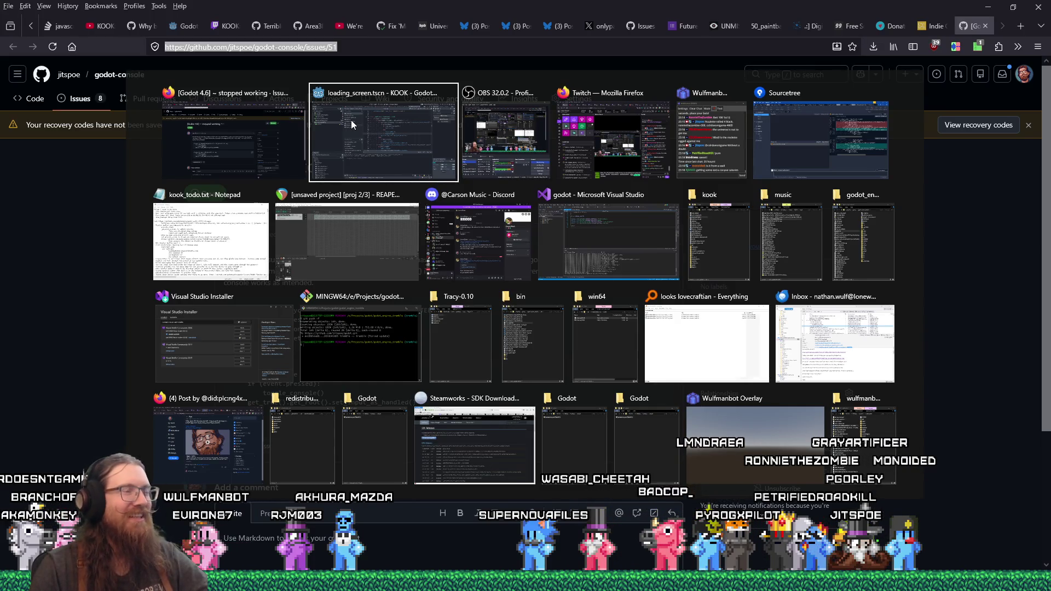
pyautogui.click(351, 122)
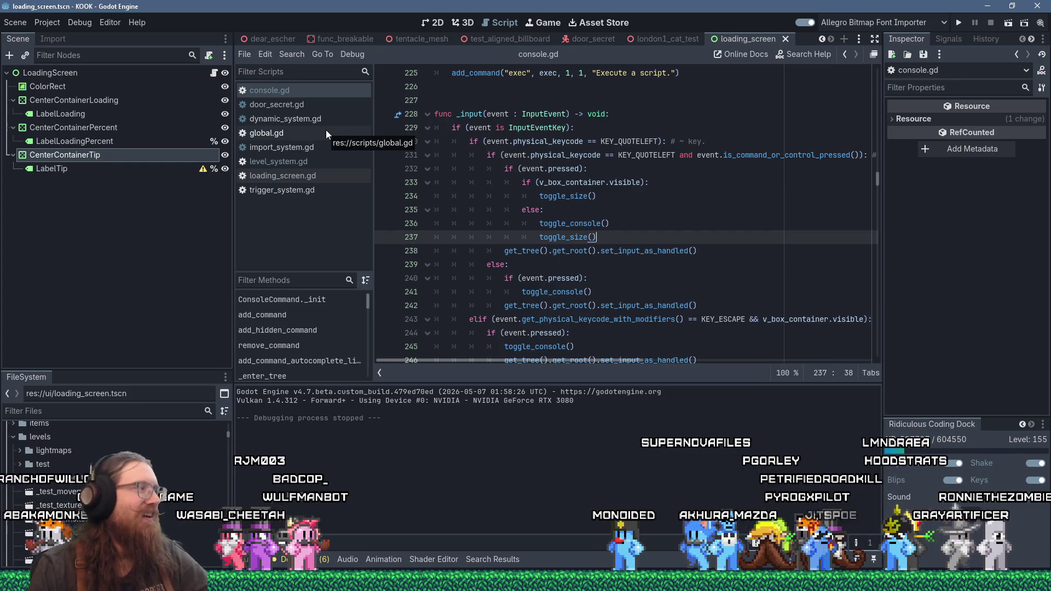
# Step: Return to Godot at console.gd line 244, then bring up Sourcetree's console.gd diff
pyautogui.press('super')
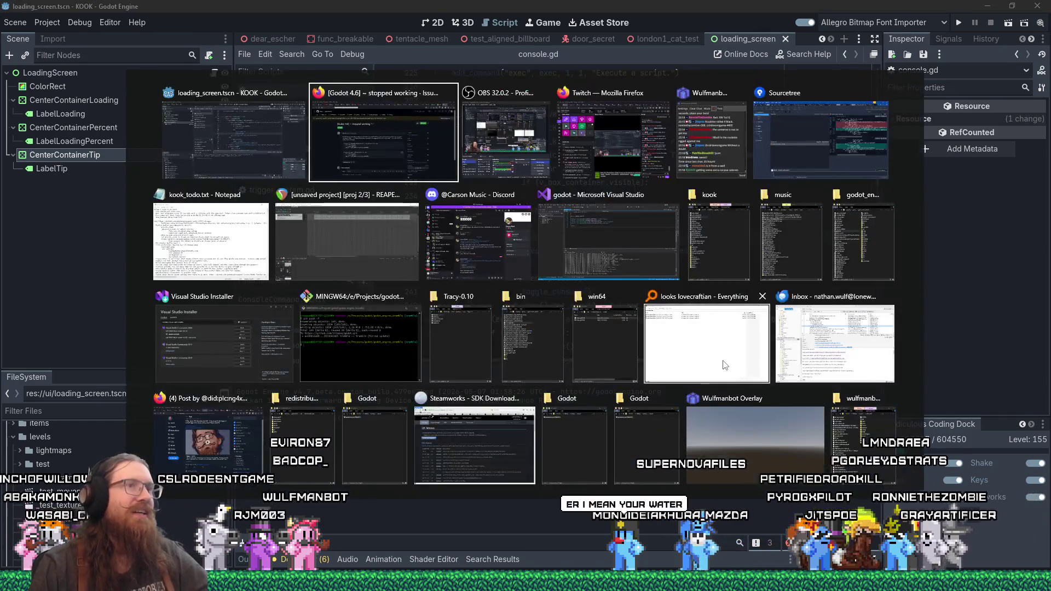
pyautogui.press('super')
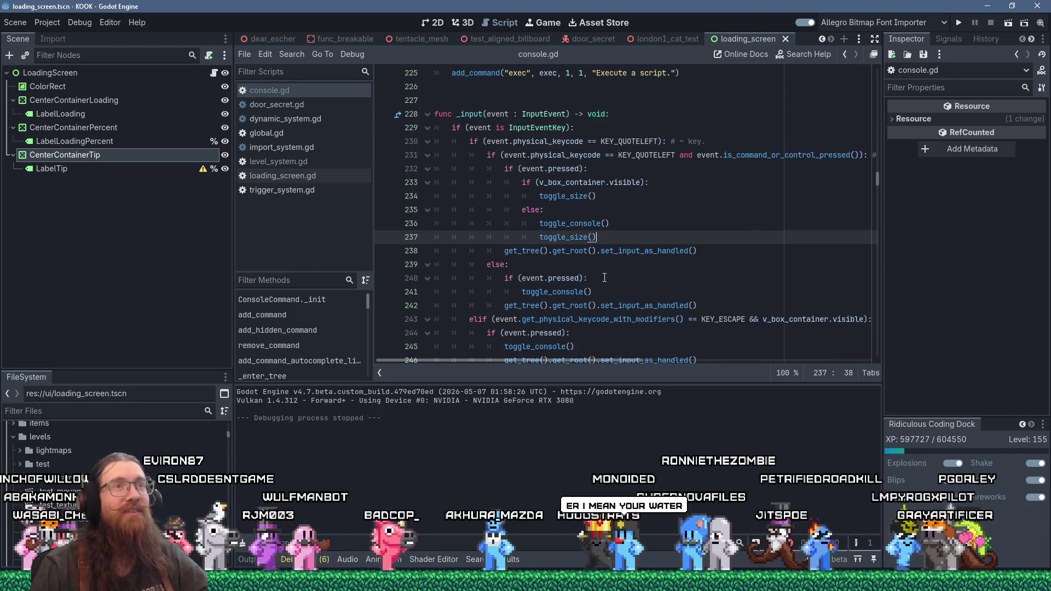
pyautogui.hotkey('alt', 'Tab')
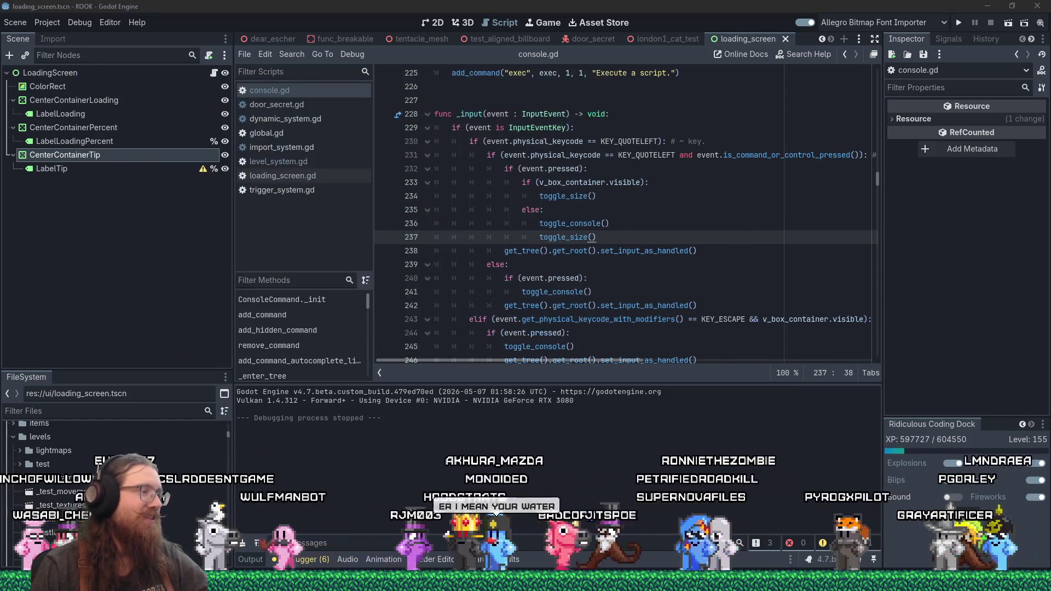
pyautogui.click(569, 333)
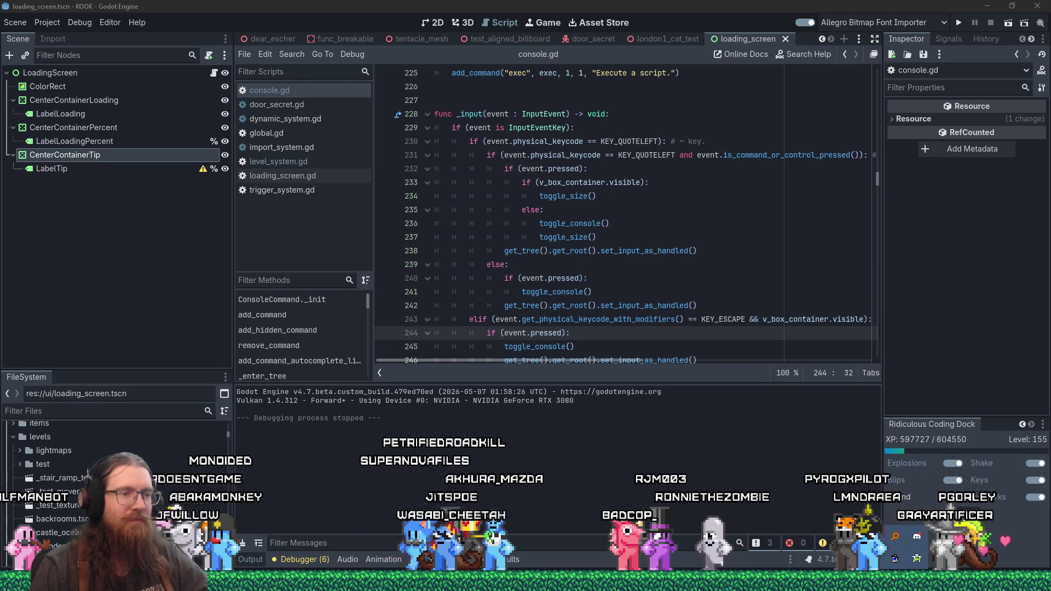
pyautogui.click(895, 558)
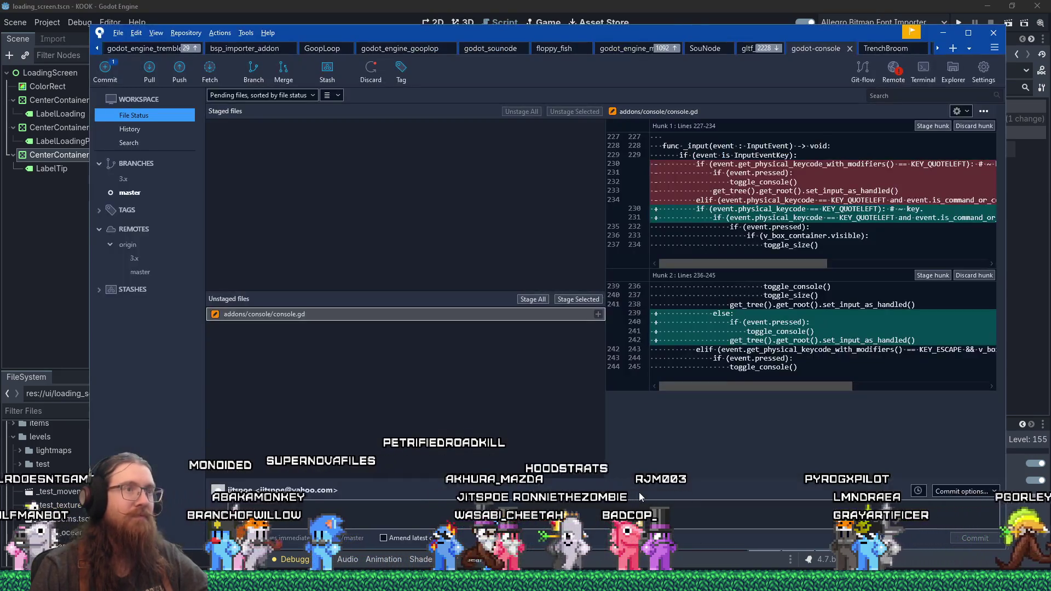
# Step: Stage console.gd and commit it as 'Changed key code check to not use modifiers to hopefully fix' plus the issue link
pyautogui.click(579, 514)
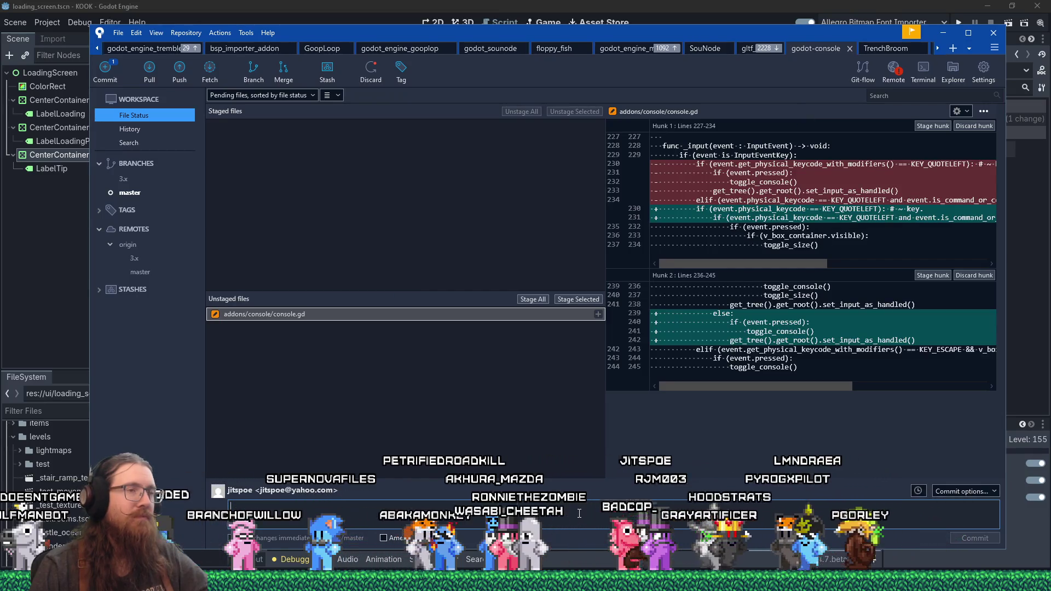
pyautogui.click(562, 301)
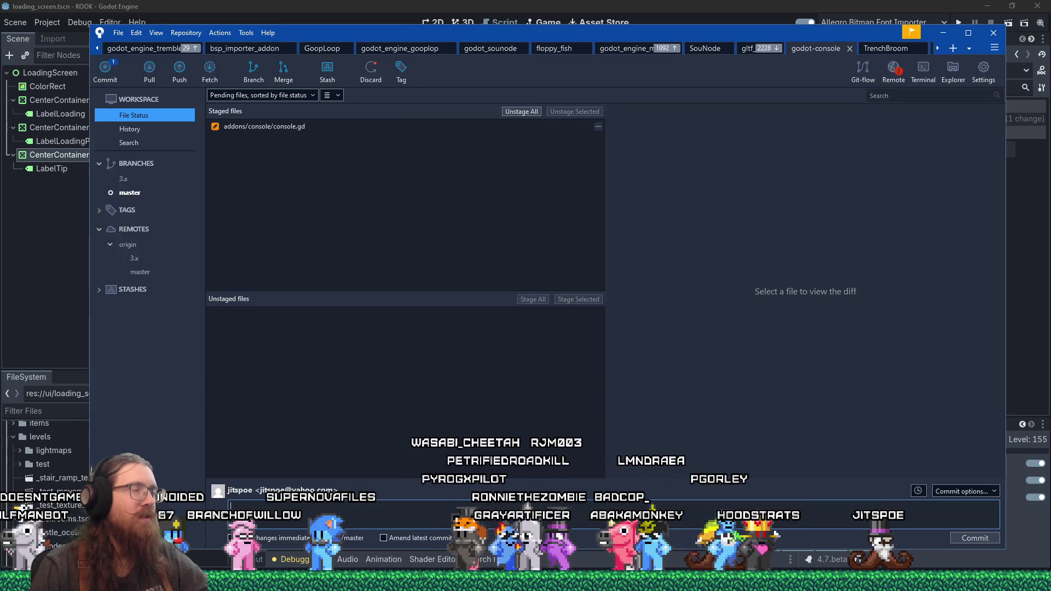
pyautogui.click(318, 127)
pyautogui.click(231, 506)
pyautogui.write('Changed key c')
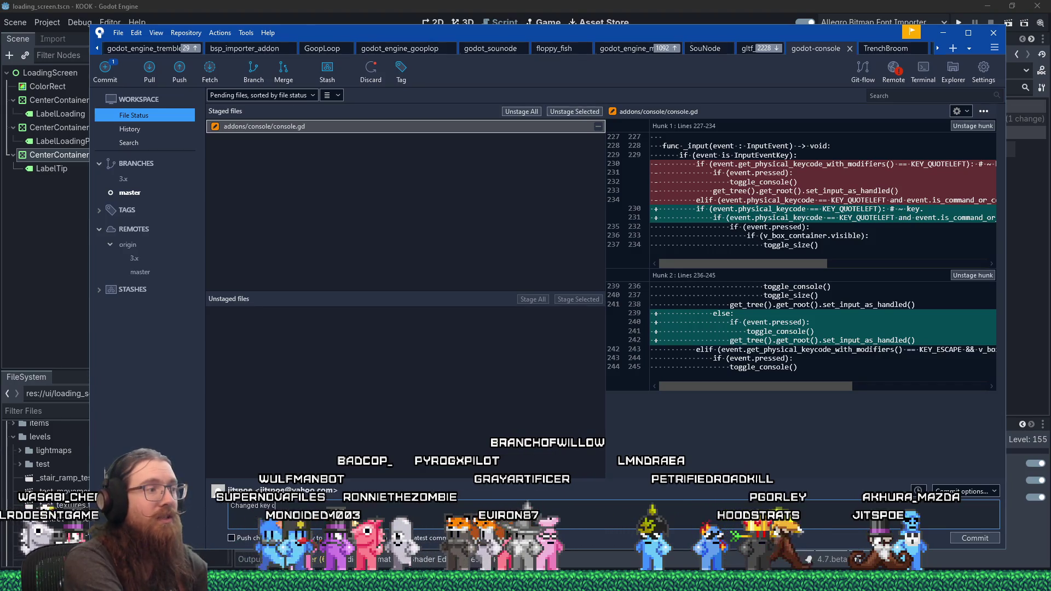
pyautogui.write('ode check')
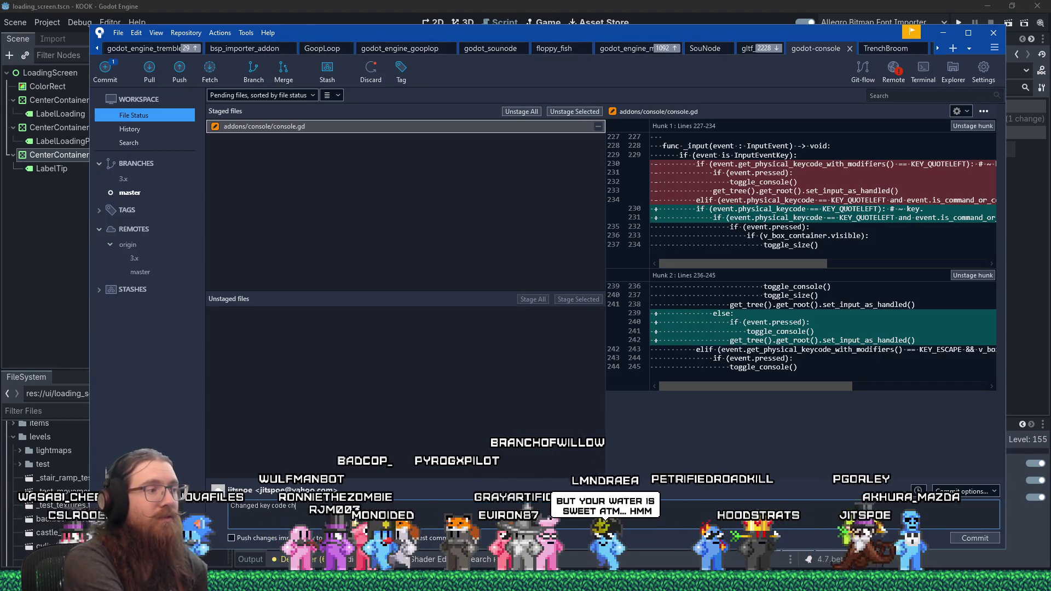
pyautogui.write(' to not use modifie')
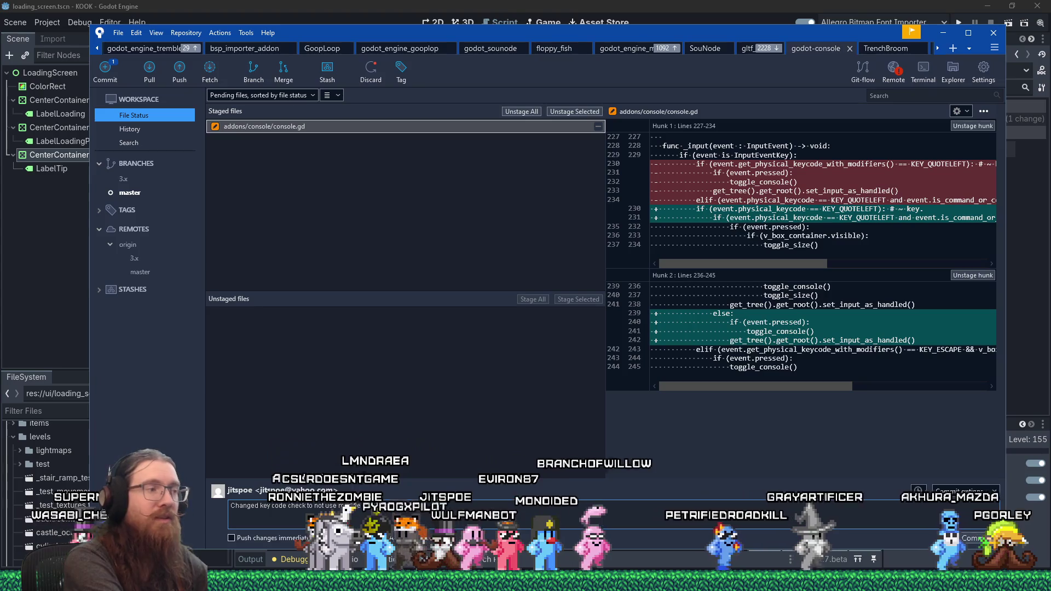
pyautogui.write('.')
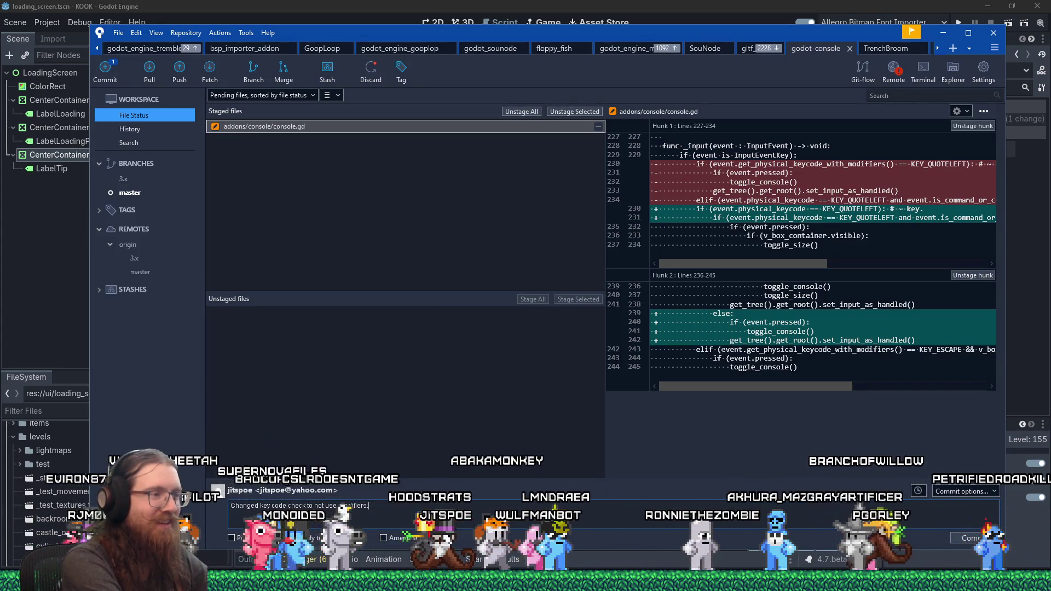
pyautogui.press('BackSpace')
pyautogui.write(' to hopefully fix')
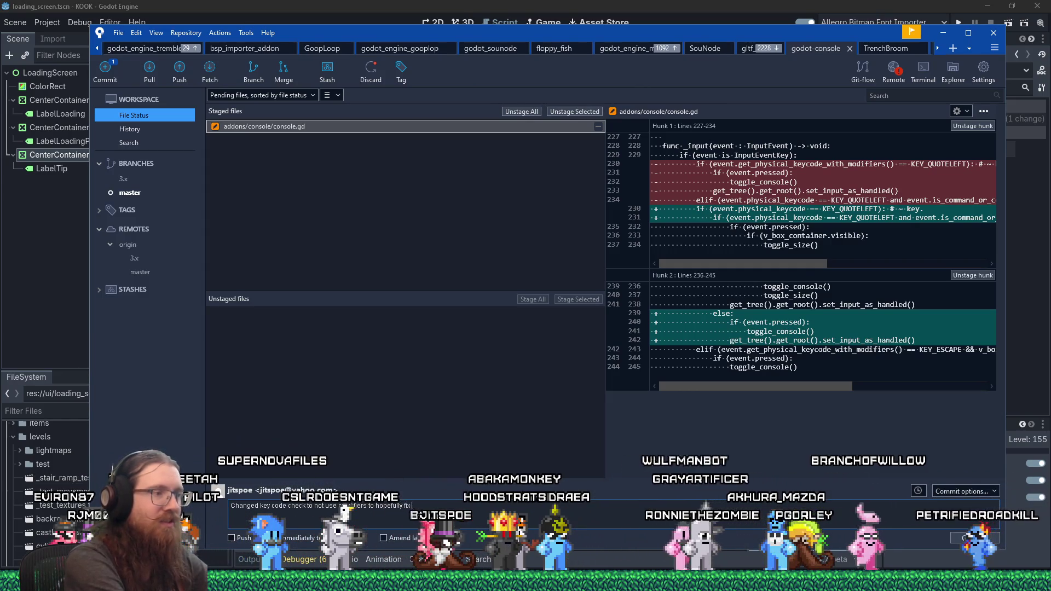
pyautogui.write(' https://github.com/jitspoe/godot-console/issues/61')
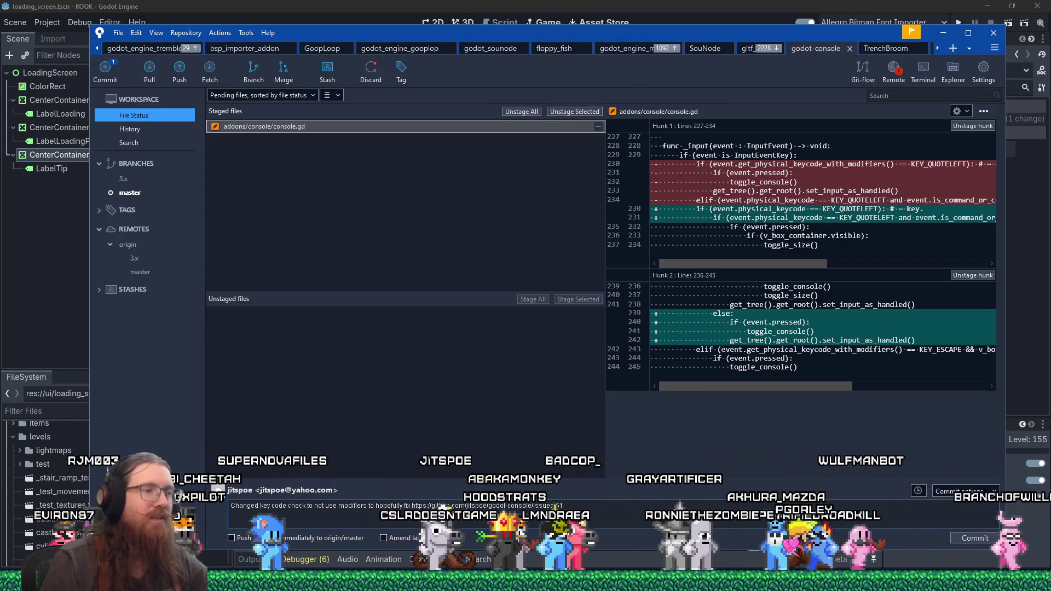
pyautogui.hotkey('ctrl', 'Return')
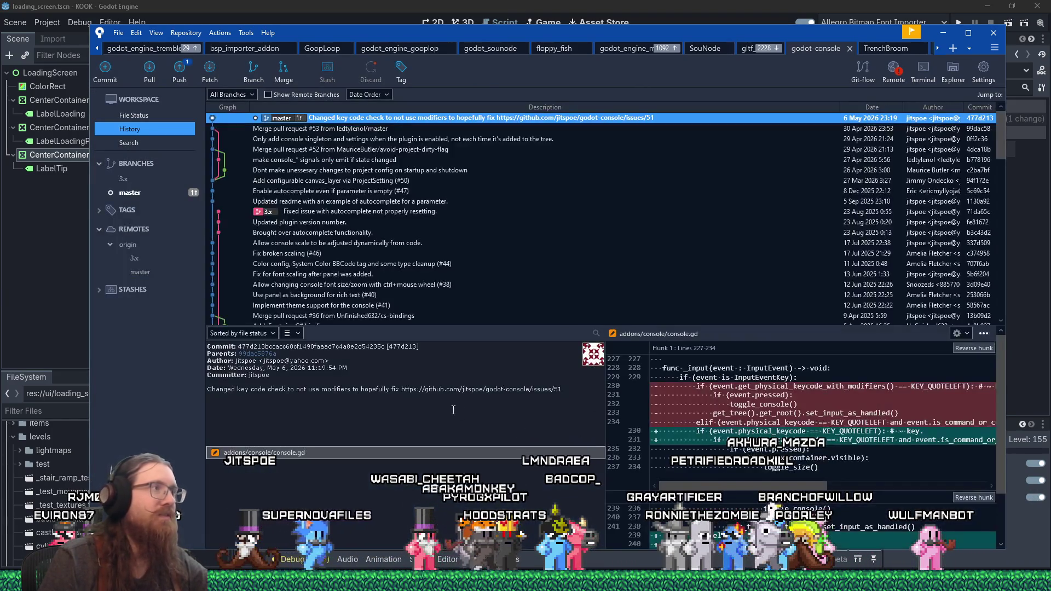
# Step: Push master to the origin remote, then bring the YouTube browser window forward and move it right
pyautogui.click(179, 78)
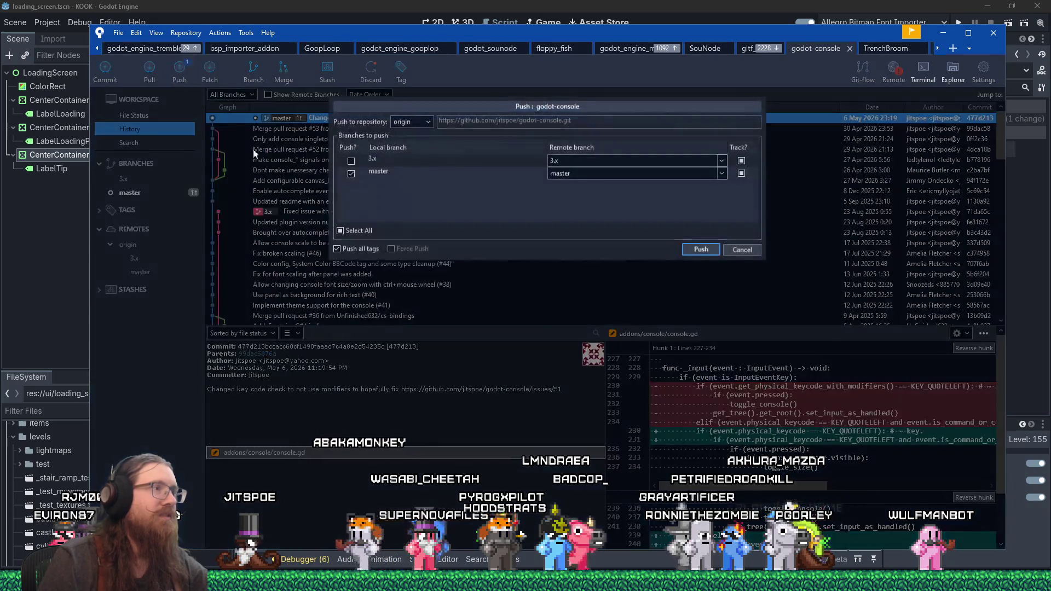
pyautogui.click(693, 248)
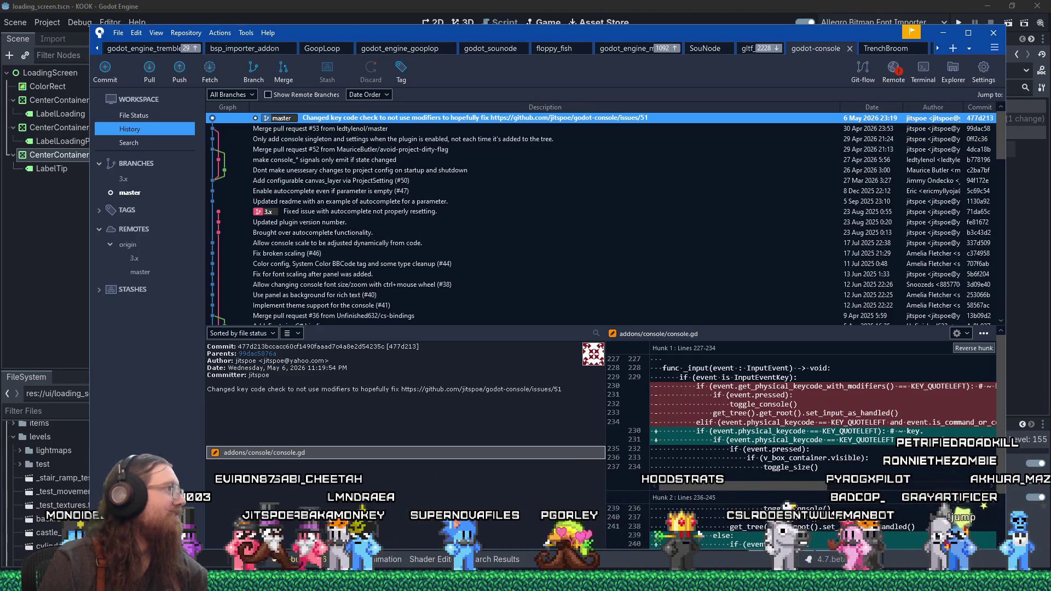
pyautogui.hotkey('alt', 'Tab')
pyautogui.moveTo(370, 26)
pyautogui.mouseDown()
pyautogui.moveTo(530, 26)
pyautogui.moveTo(508, 26)
pyautogui.mouseUp()
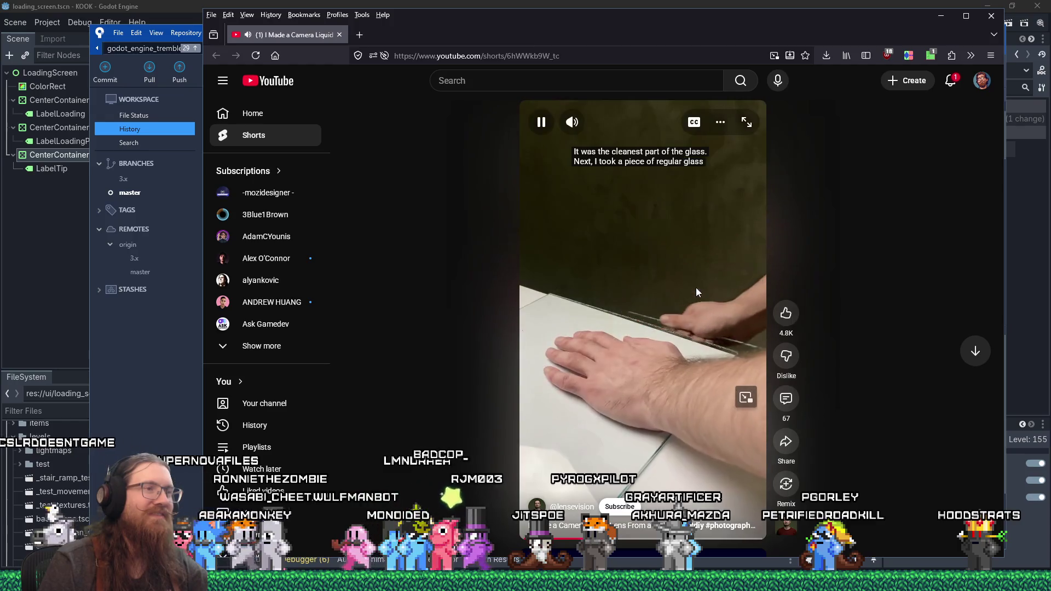
# Step: Turn on the video speed extension at 2.00, pause the Short, and close the Firefox window
pyautogui.click(909, 56)
pyautogui.click(799, 90)
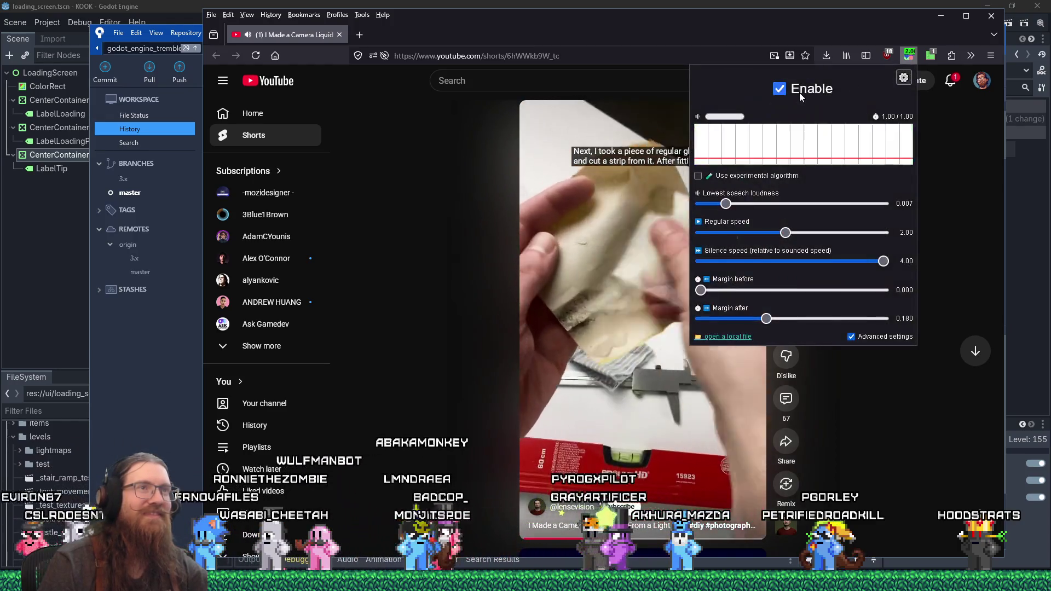
pyautogui.click(787, 31)
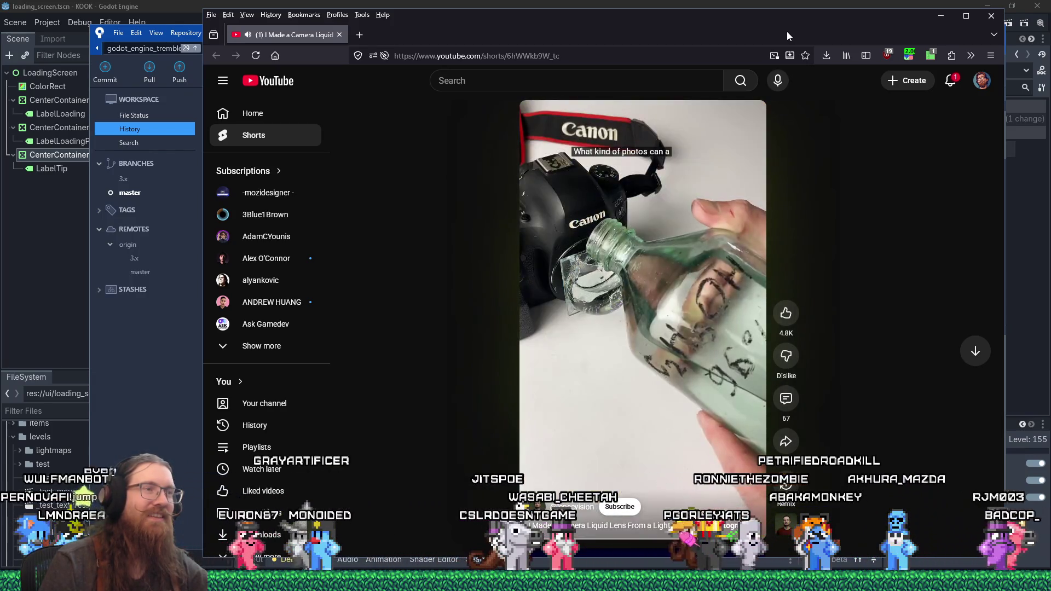
pyautogui.click(622, 412)
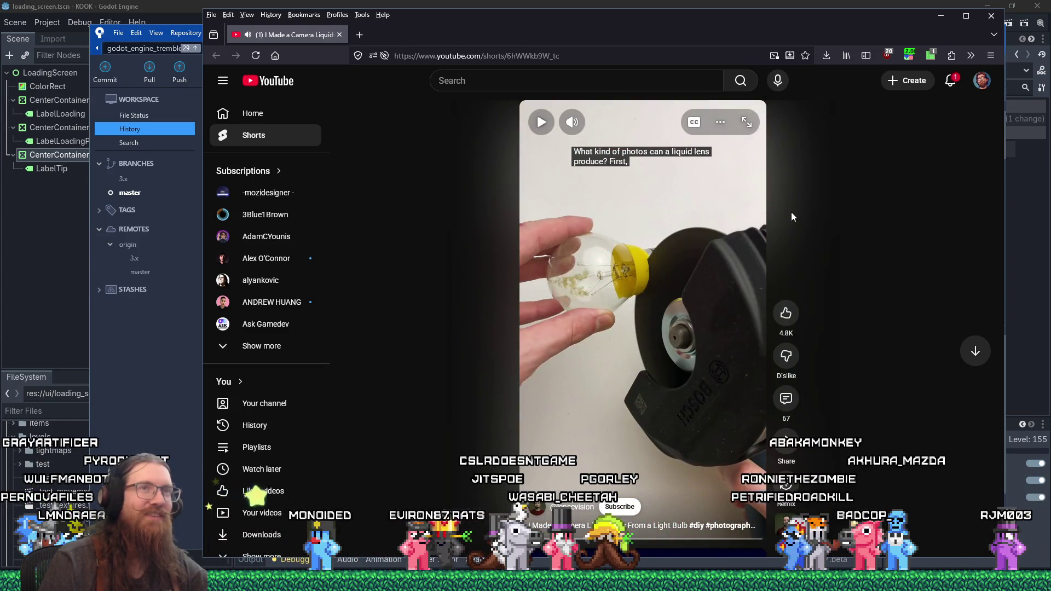
pyautogui.click(991, 17)
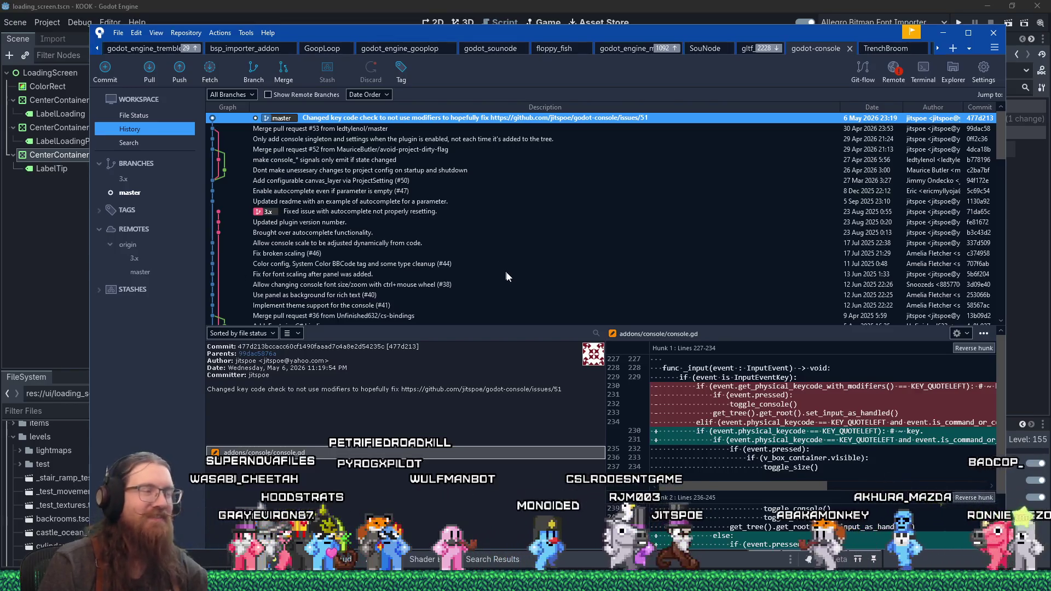
# Step: Focus the Godot editor on console.gd, then switch to the Firefox window showing GitHub issue #51
pyautogui.click(704, 6)
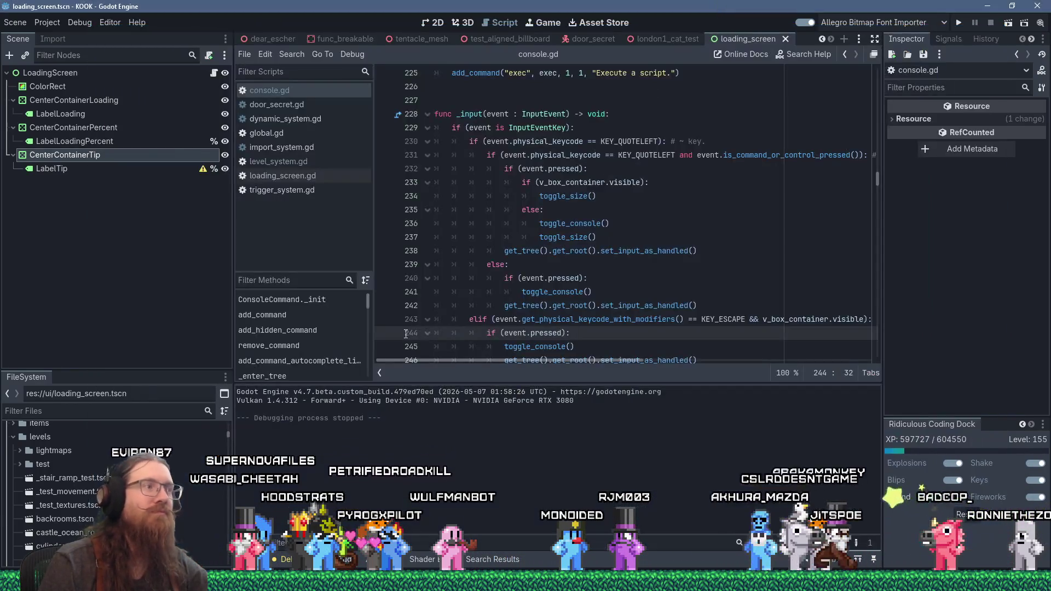
pyautogui.click(526, 583)
pyautogui.click(1007, 540)
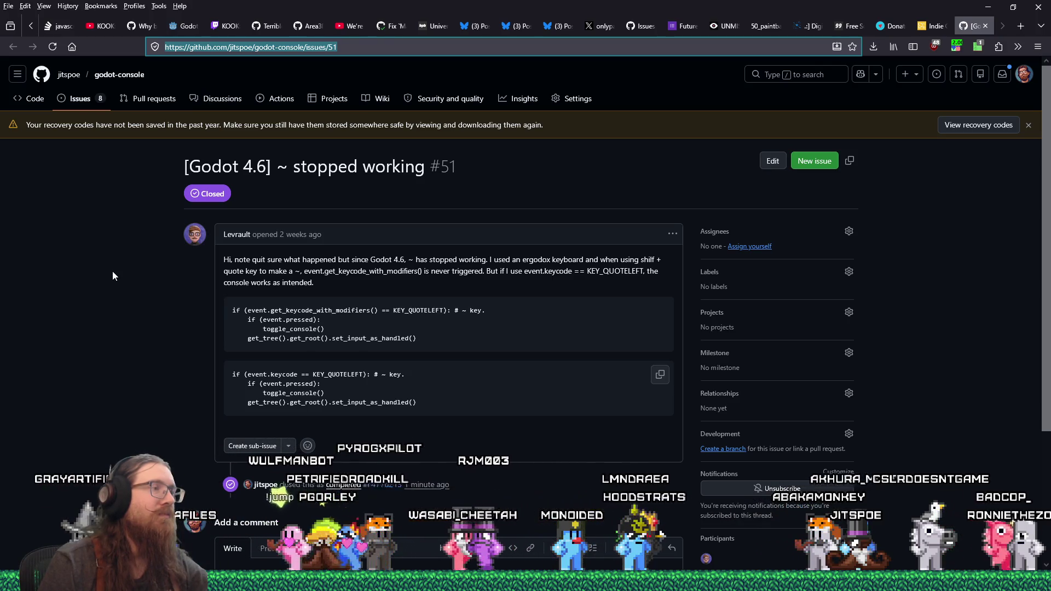
# Step: Scroll down issue #51 and place the cursor in the empty 'Add a comment' box
pyautogui.scroll(-1, 113, 276)
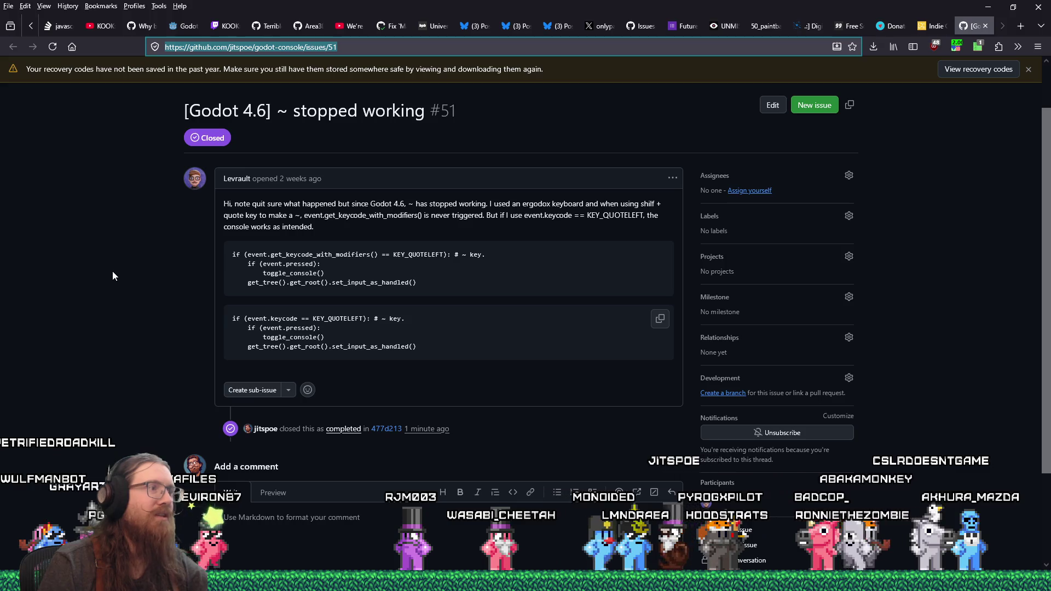
pyautogui.scroll(-1, 113, 272)
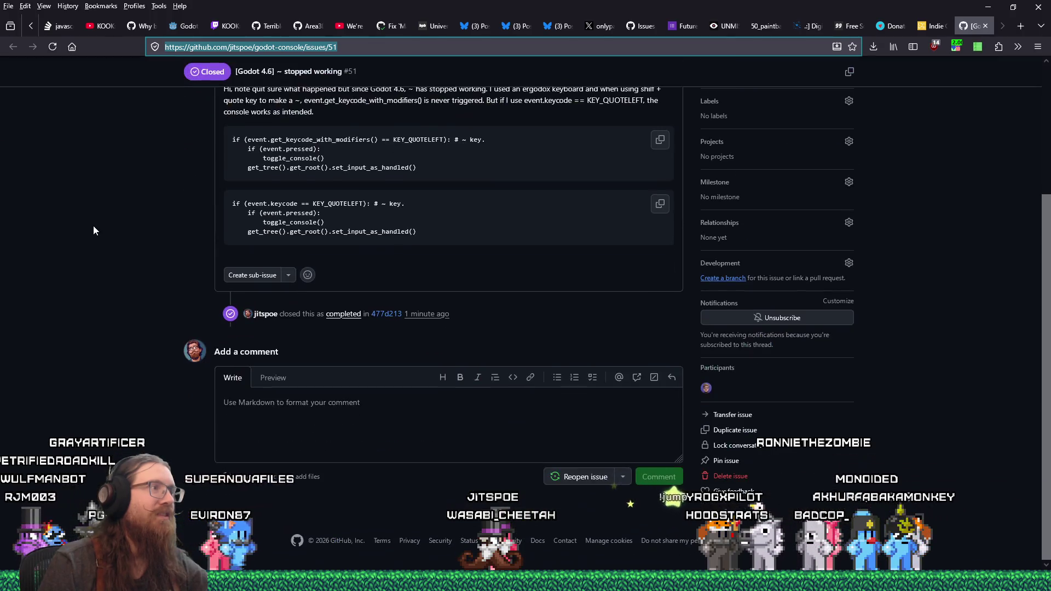
pyautogui.click(325, 403)
pyautogui.scroll(3, 386, 389)
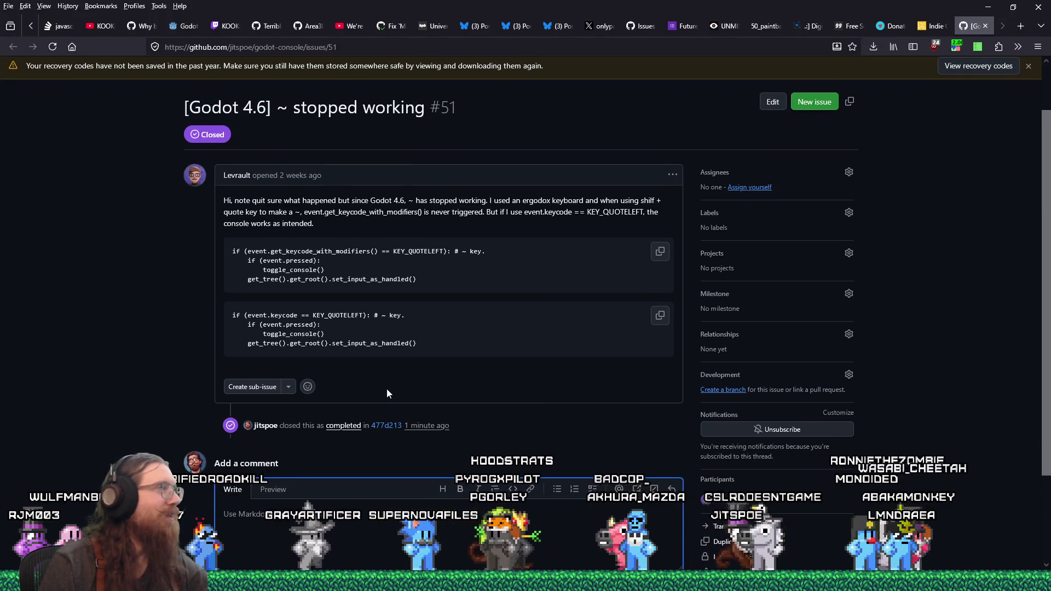
pyautogui.scroll(-2, 451, 411)
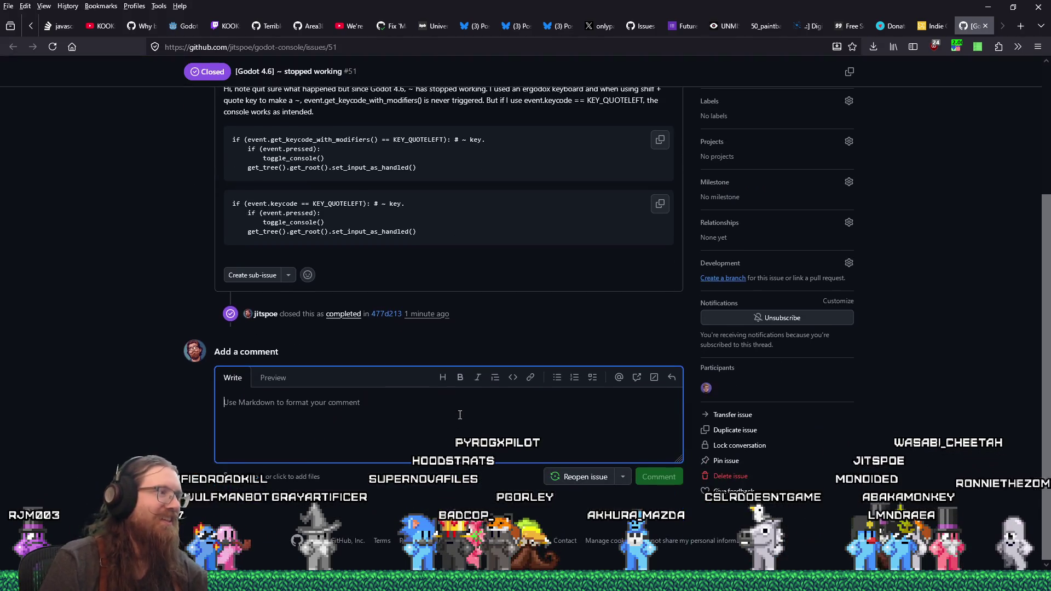
# Step: Post a comment noting GitHub auto-closes issues from linked commits and asking to hear if the fix fails
pyautogui.write('Oh, interesting,')
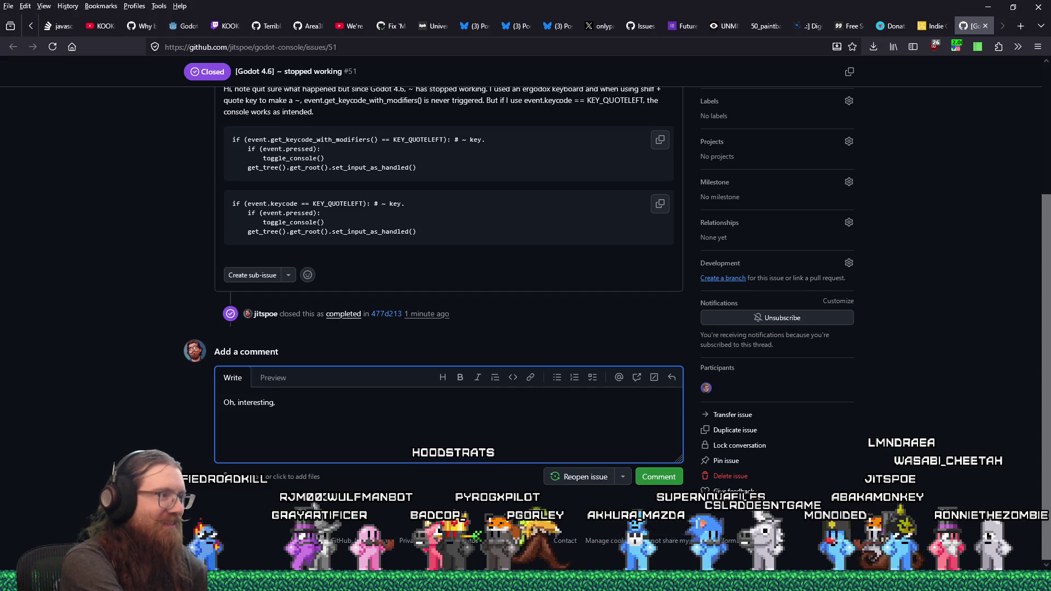
pyautogui.write(' Github auto-completes issu')
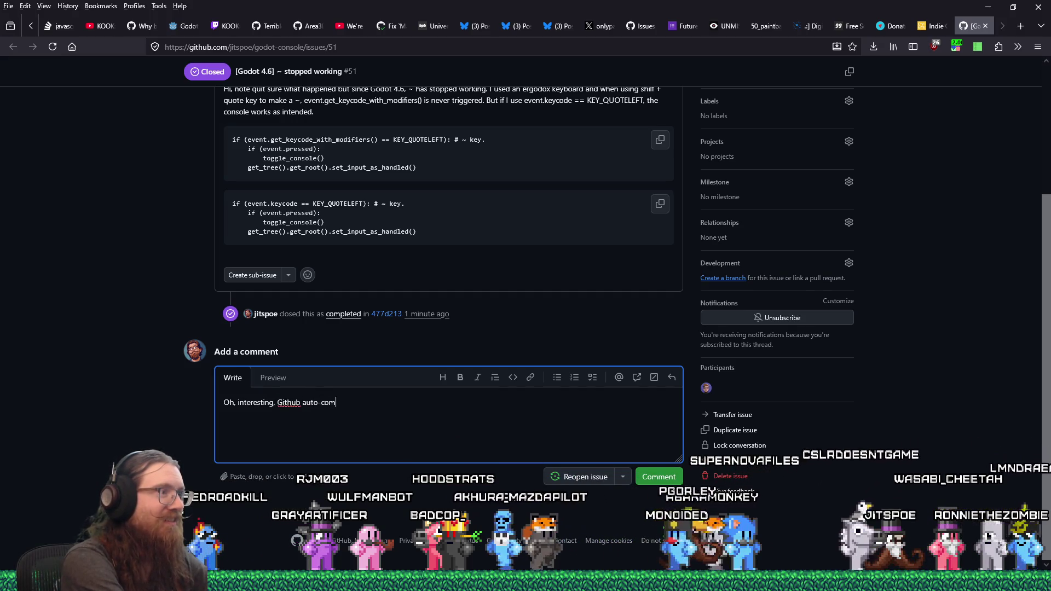
pyautogui.write('e')
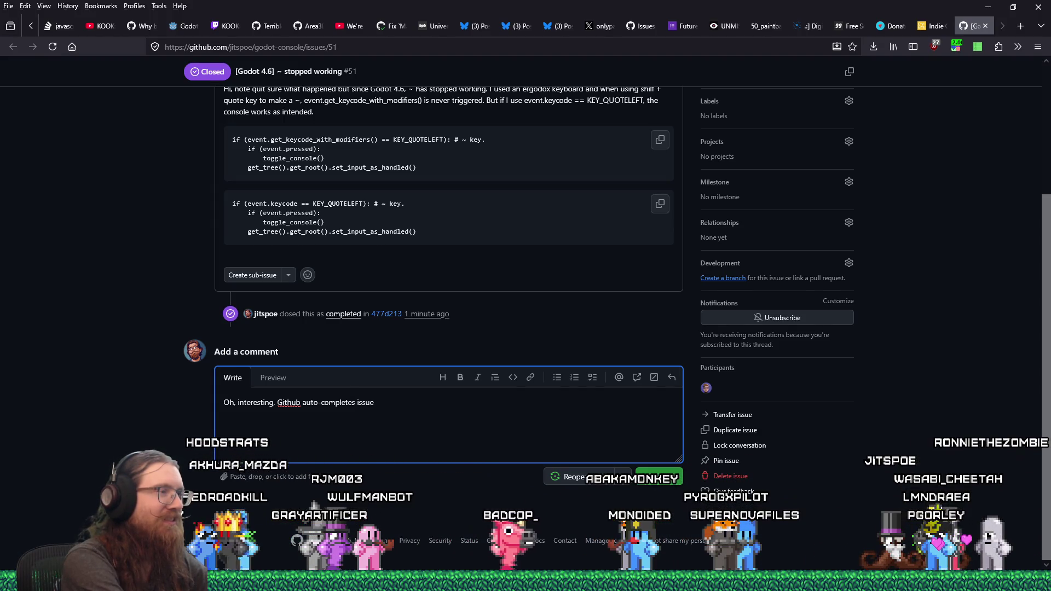
pyautogui.write('s when you ')
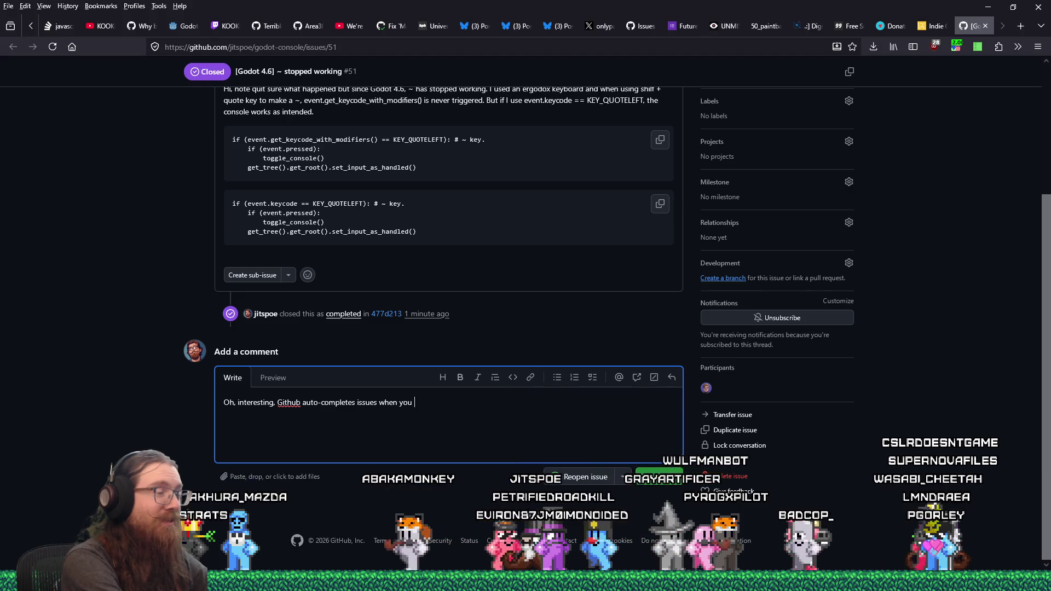
pyautogui.write('link them in the commit')
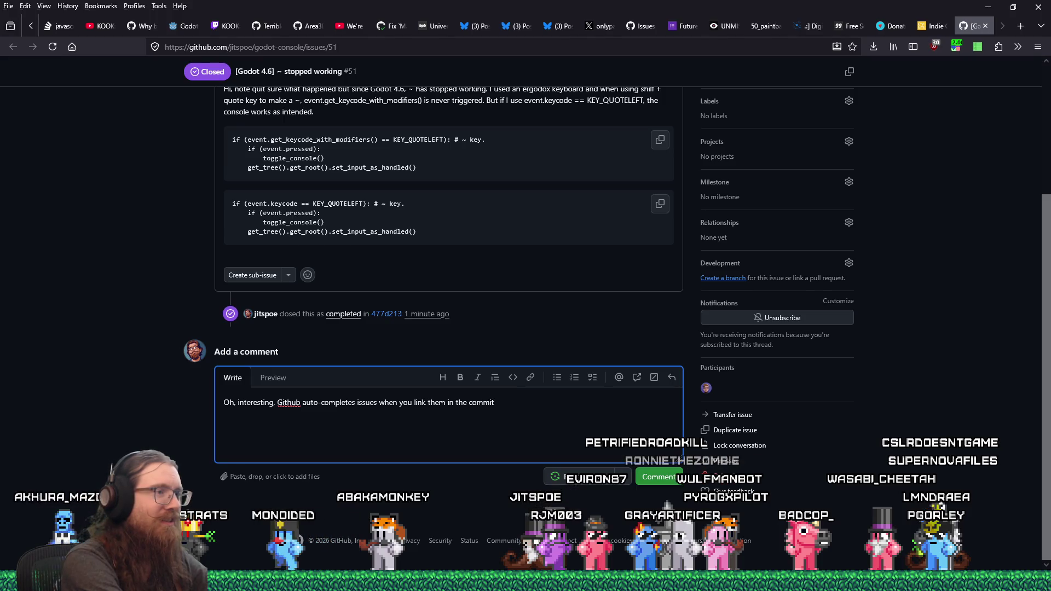
pyautogui.write('.  A')
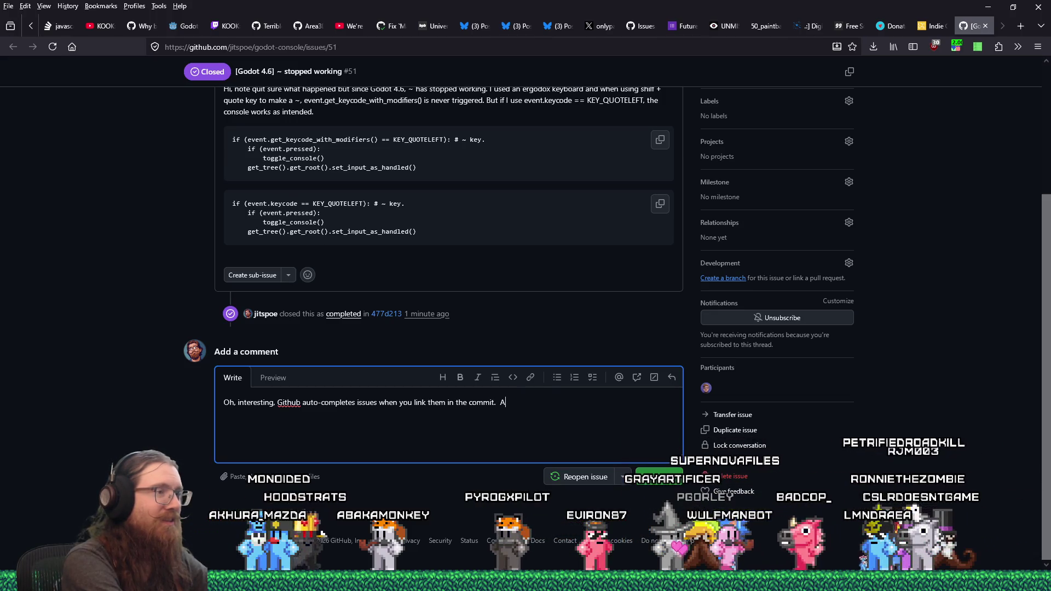
pyautogui.press('BackSpace')
pyautogui.press('BackSpace')
pyautogui.press('BackSpace')
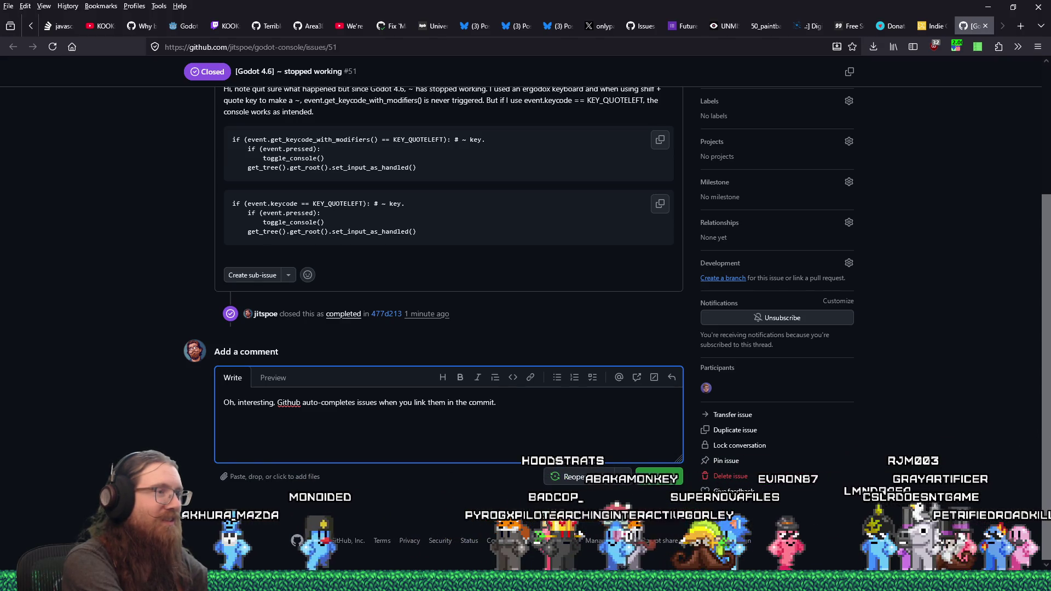
pyautogui.write('  Let me know if that change fails to fix the issue.')
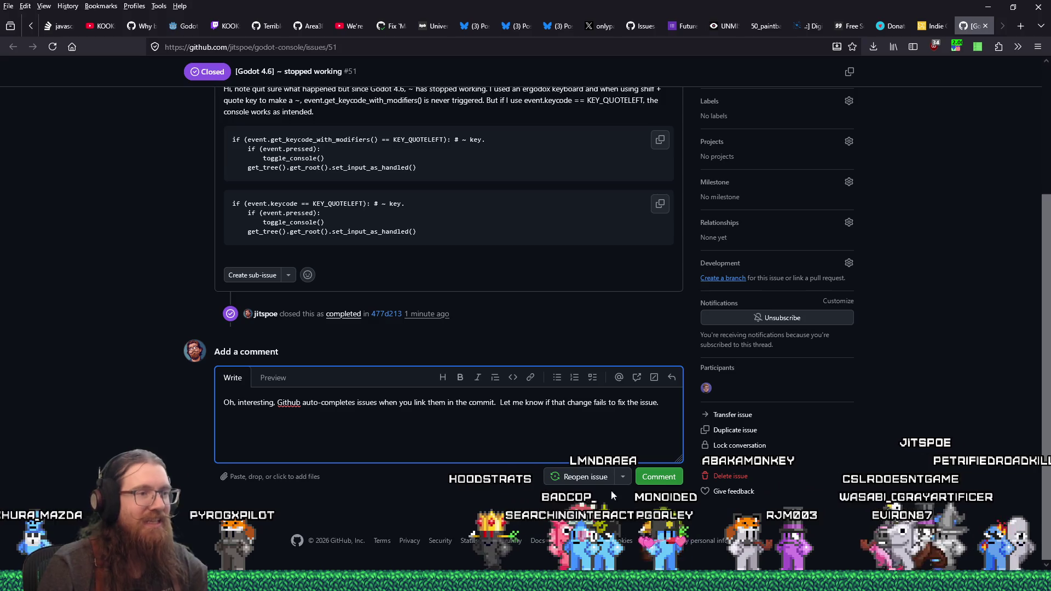
pyautogui.click(660, 477)
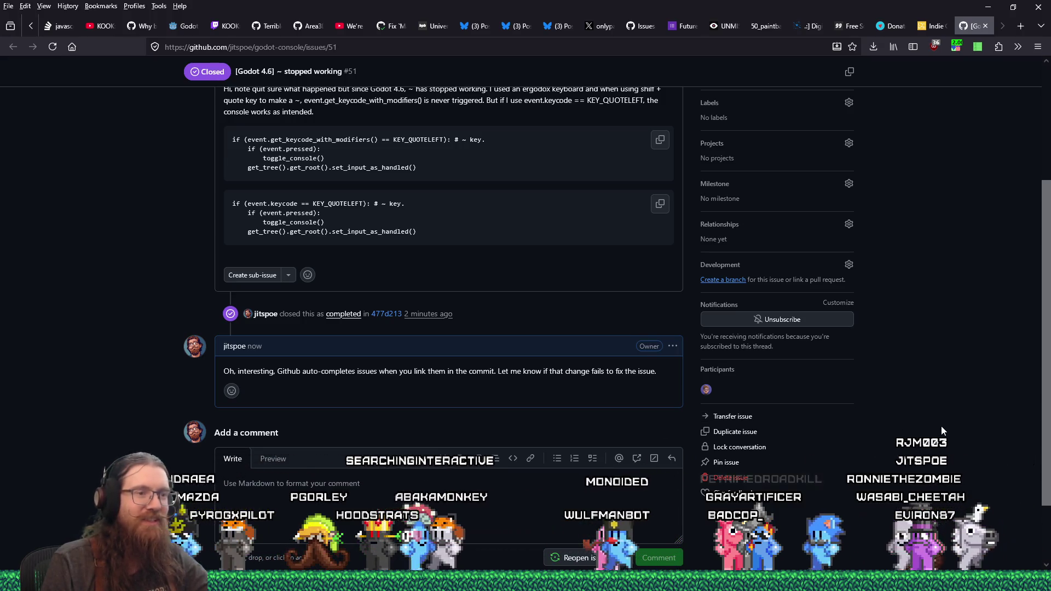
# Step: Close the issue tab and minimize Firefox to get back to Godot
pyautogui.scroll(5, 449, 274)
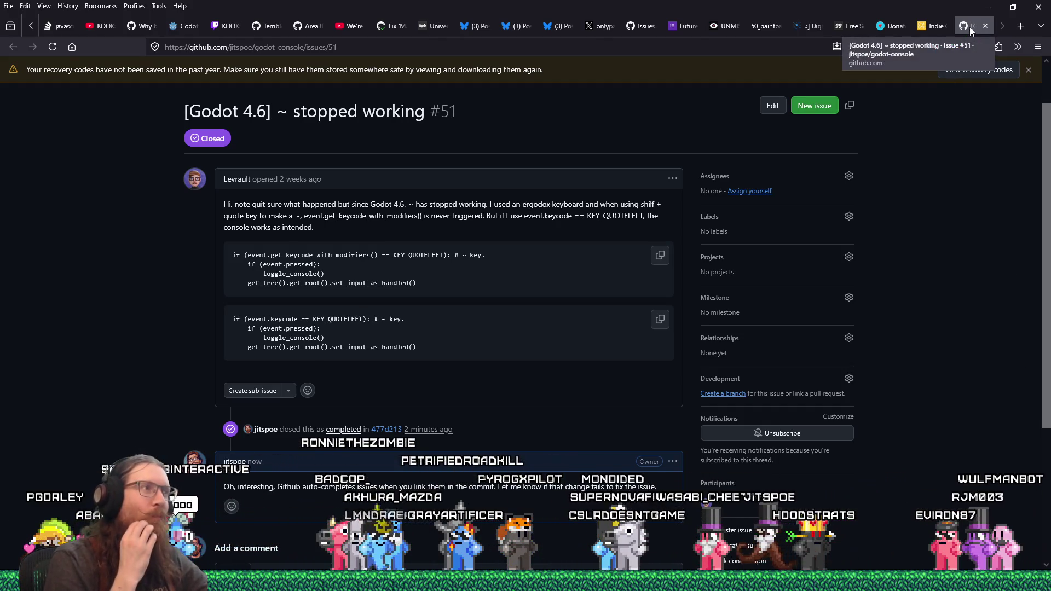
pyautogui.click(985, 26)
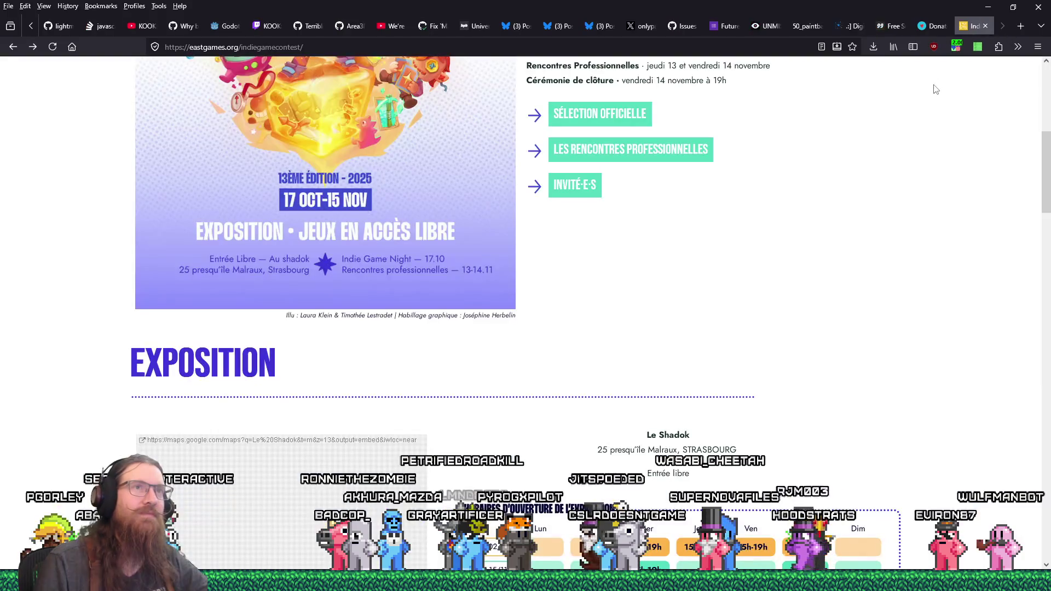
pyautogui.scroll(3, 892, 228)
pyautogui.click(987, 6)
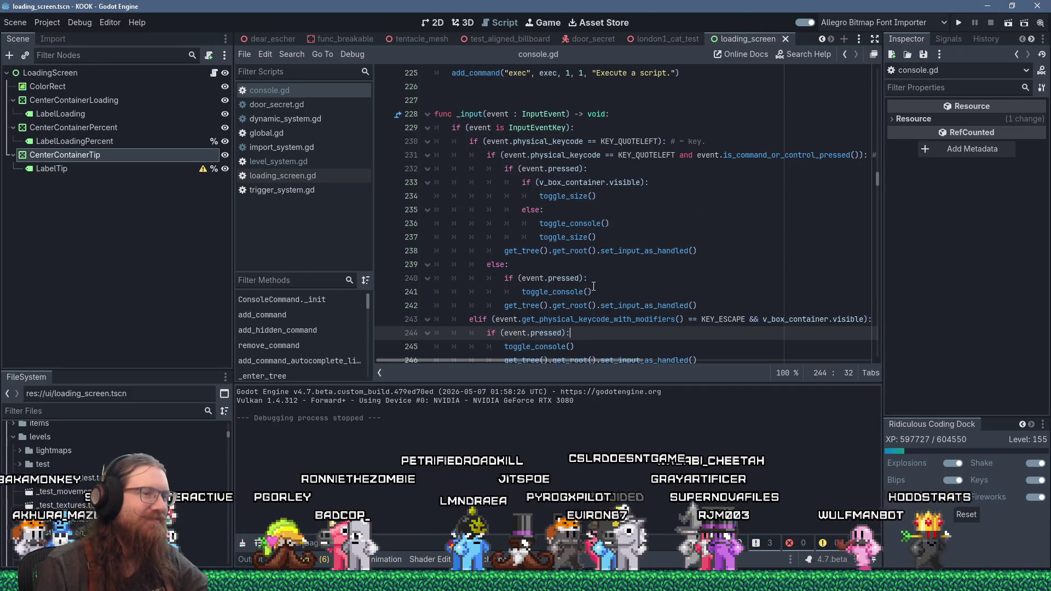
# Step: Close the console.gd script in Godot and switch to the kook_todo.txt to-do list in Notepad
pyautogui.click(605, 346)
pyautogui.scroll(-3, 606, 346)
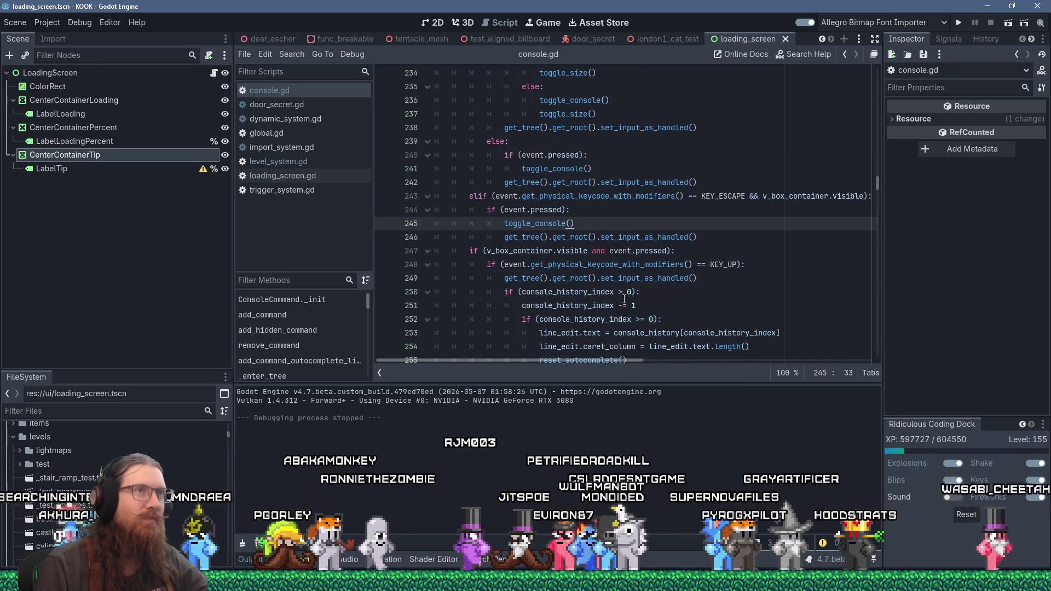
pyautogui.middleClick(274, 91)
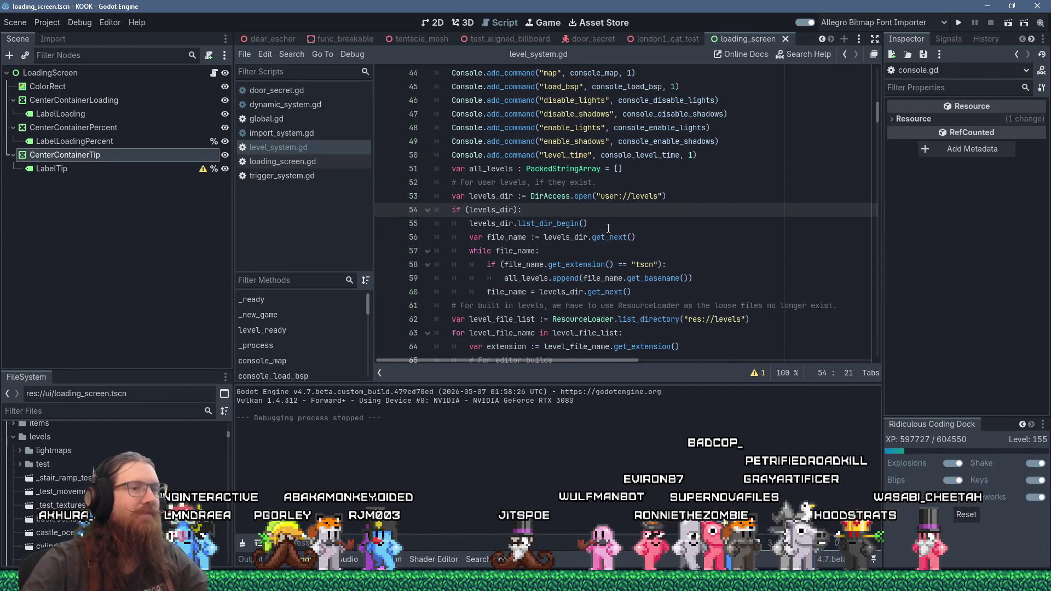
pyautogui.moveTo(613, 275)
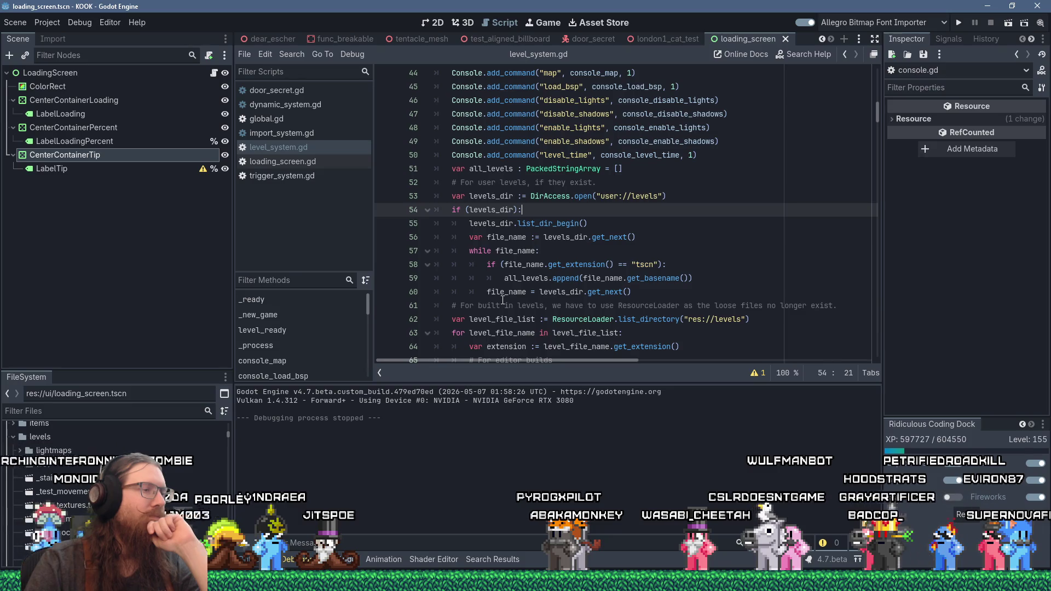
pyautogui.hotkey('alt', 'Tab')
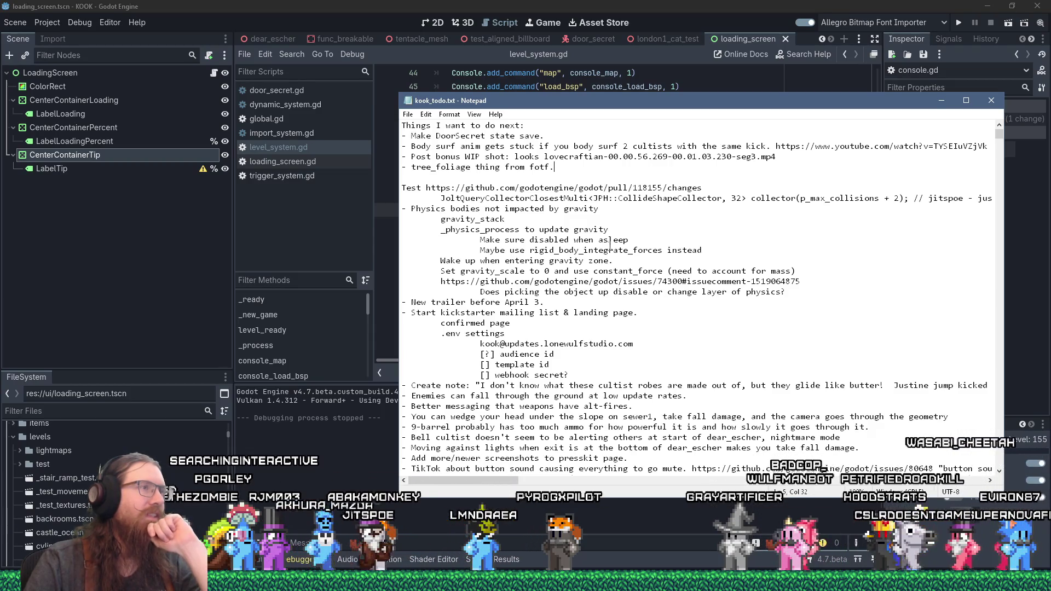
# Step: Select the '- Make DoorSecret state save.' line in the to-do list, then return to Godot
pyautogui.click(554, 137)
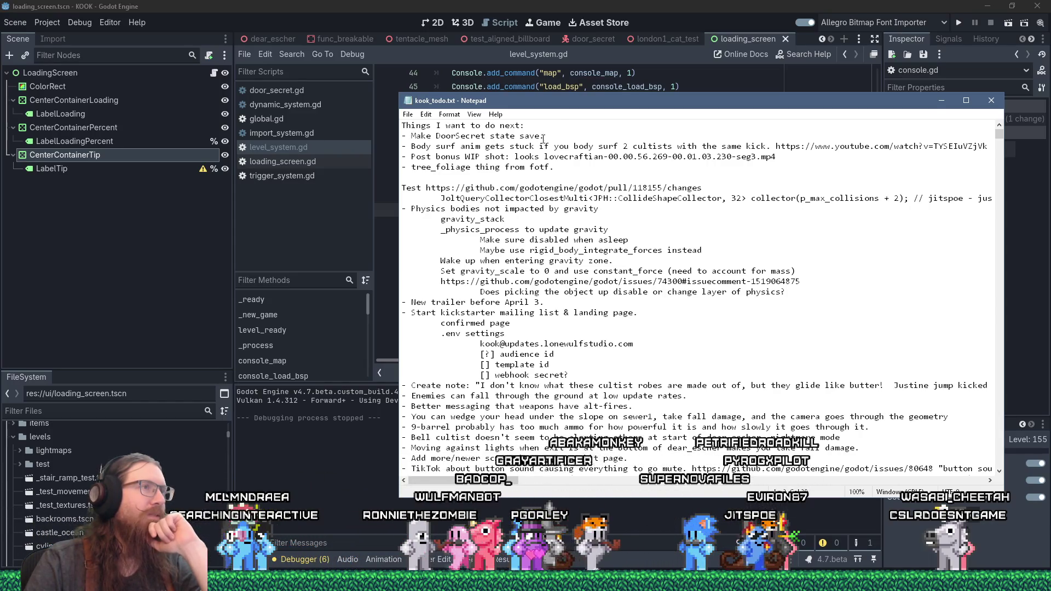
pyautogui.moveTo(543, 137); pyautogui.dragTo(369, 137)
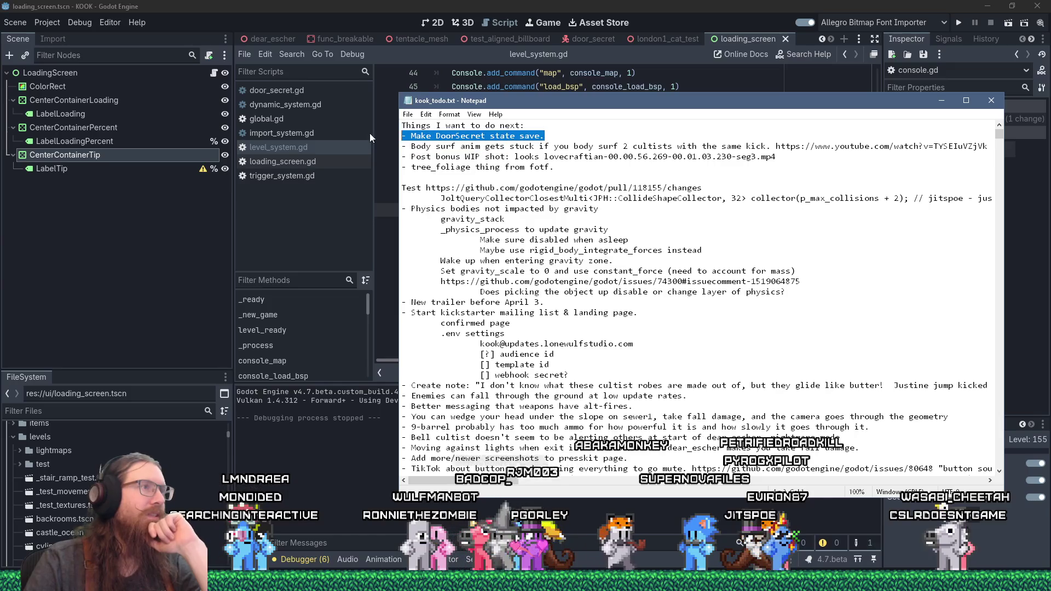
pyautogui.click(606, 4)
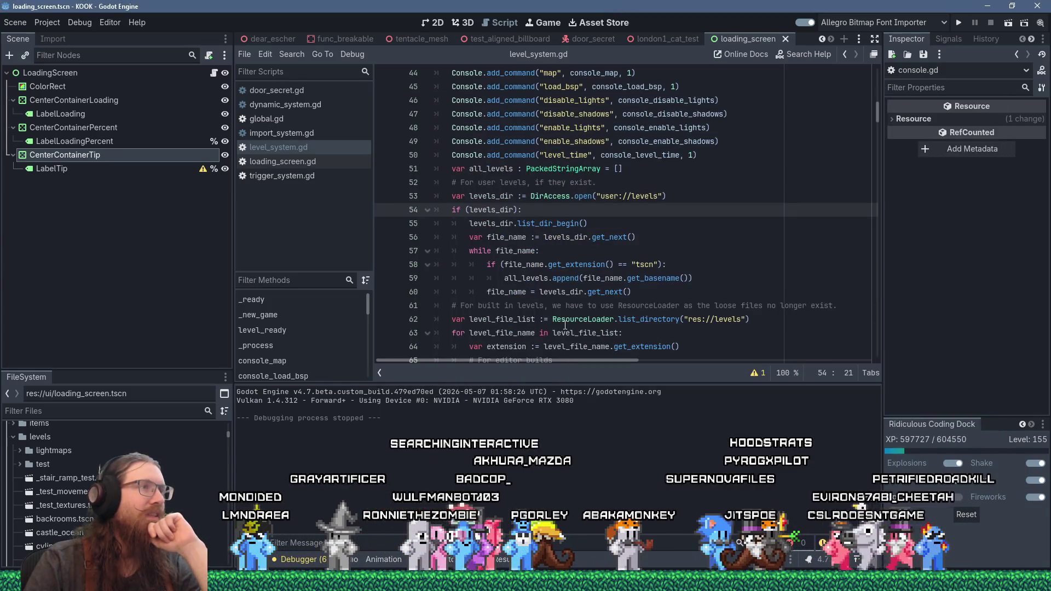
# Step: Filter files by 'save', open dynamic_system.gd, then change the FileSystem filter to door_sliding
pyautogui.click(133, 409)
pyautogui.write('save')
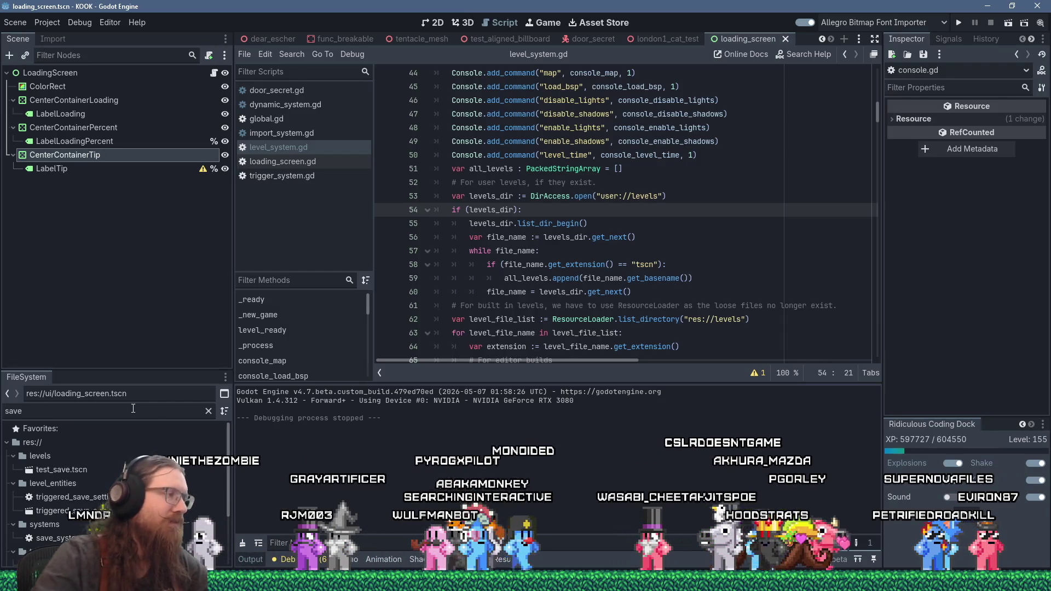
pyautogui.scroll(-1, 110, 479)
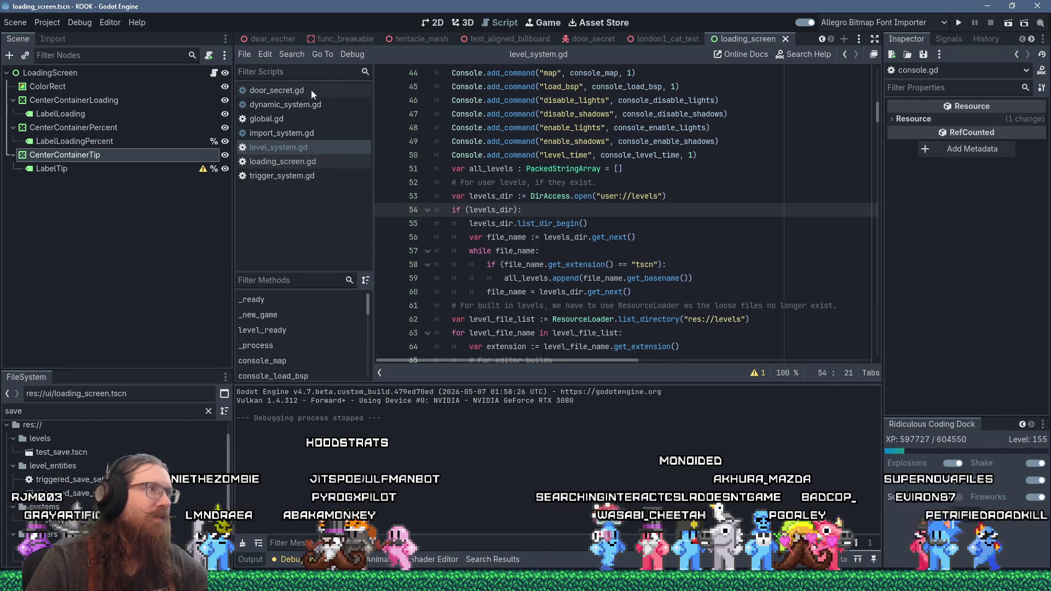
pyautogui.click(321, 104)
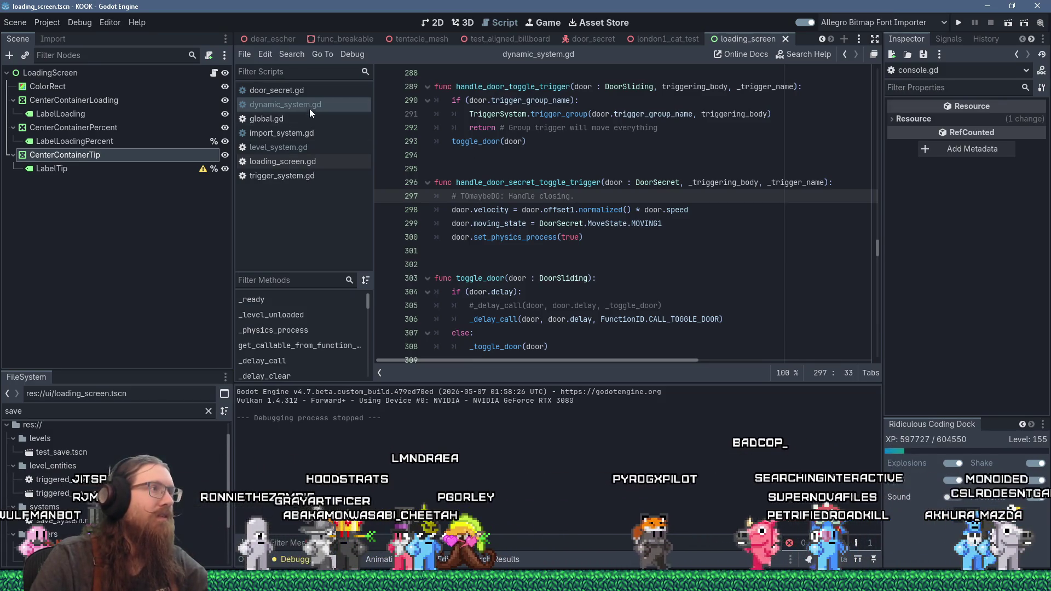
pyautogui.doubleClick(14, 411)
pyautogui.write('door_')
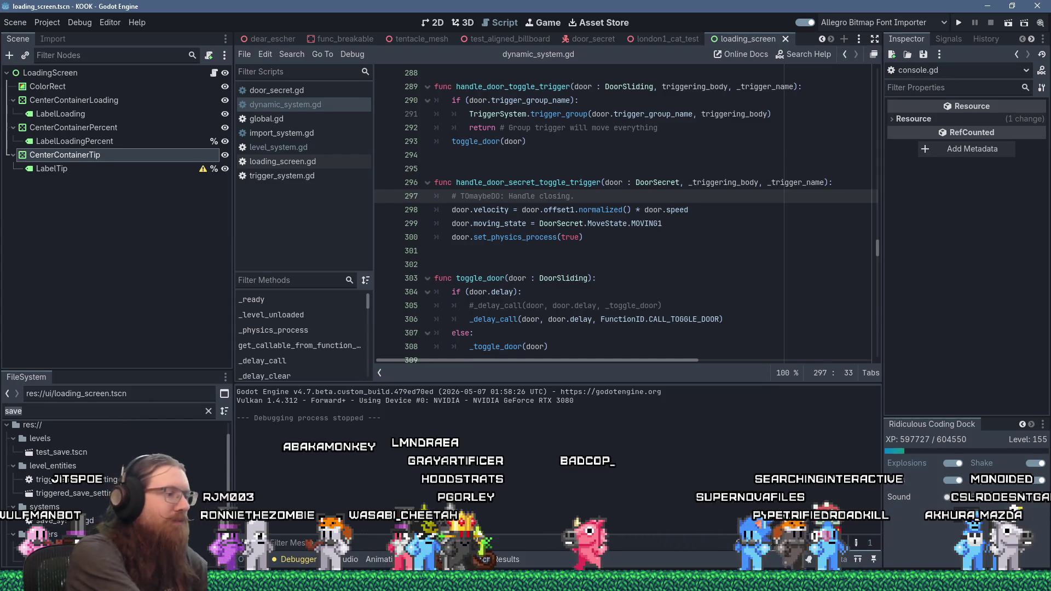
pyautogui.write('sliding')
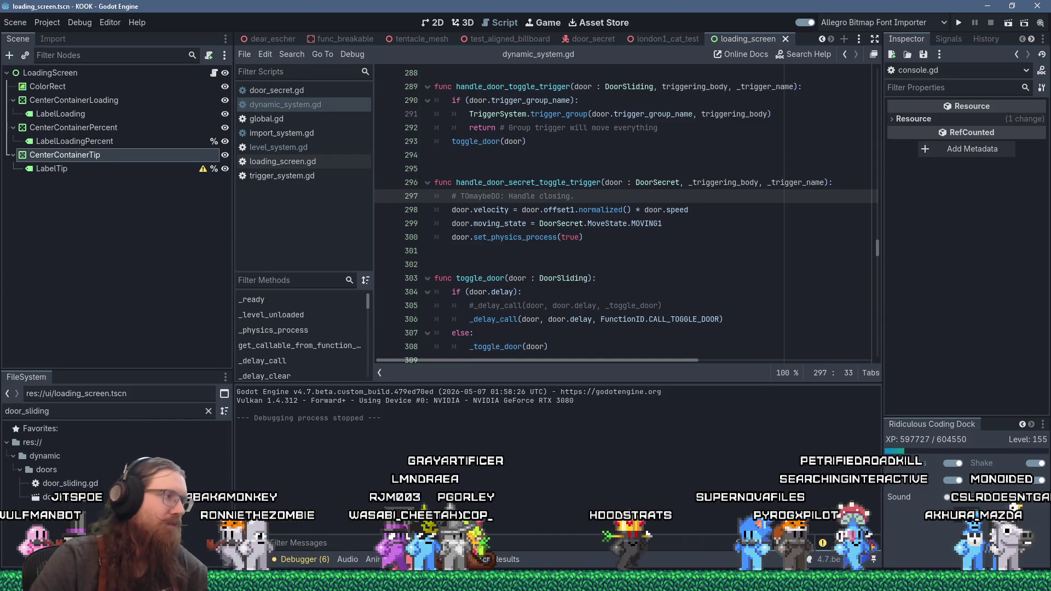
# Step: Open door_sliding.gd to review its save_properties on line 45, then filter files by save_system
pyautogui.doubleClick(70, 483)
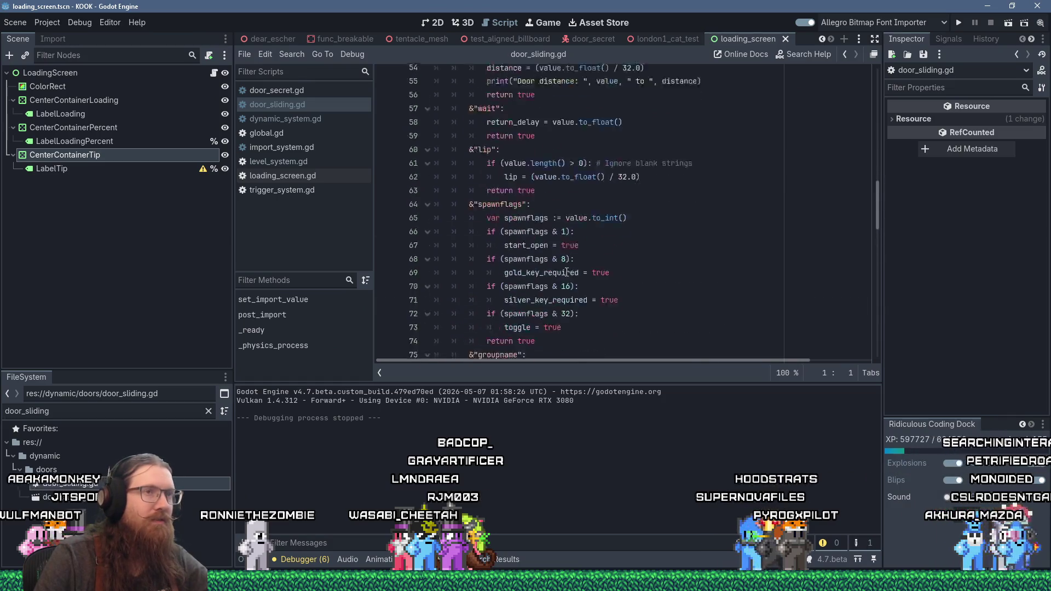
pyautogui.moveTo(878, 210)
pyautogui.mouseDown()
pyautogui.moveTo(866, 139)
pyautogui.moveTo(863, 166)
pyautogui.mouseUp()
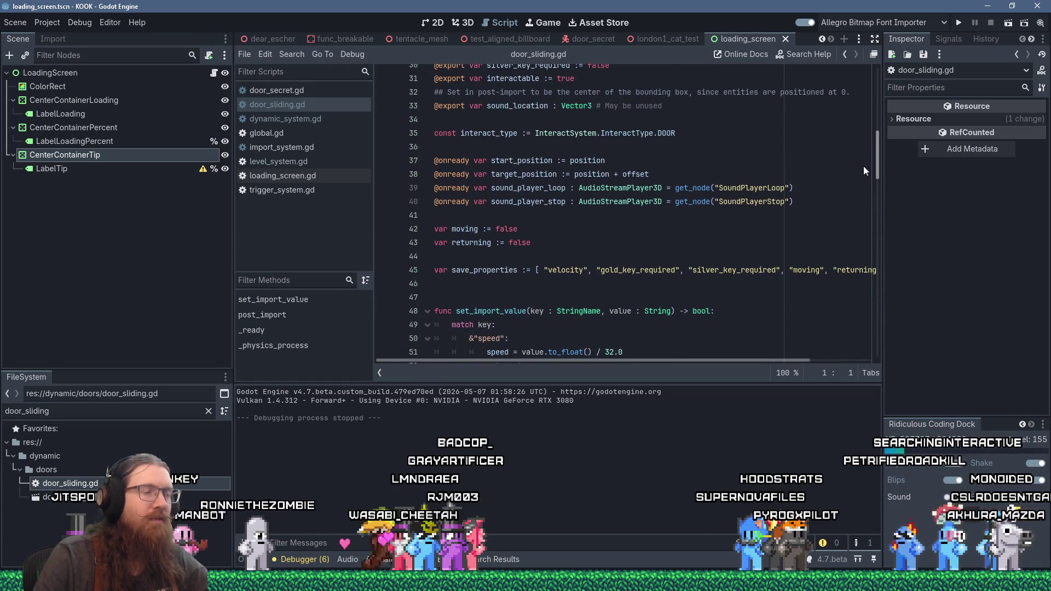
pyautogui.click(592, 273)
pyautogui.moveTo(647, 357); pyautogui.dragTo(702, 359)
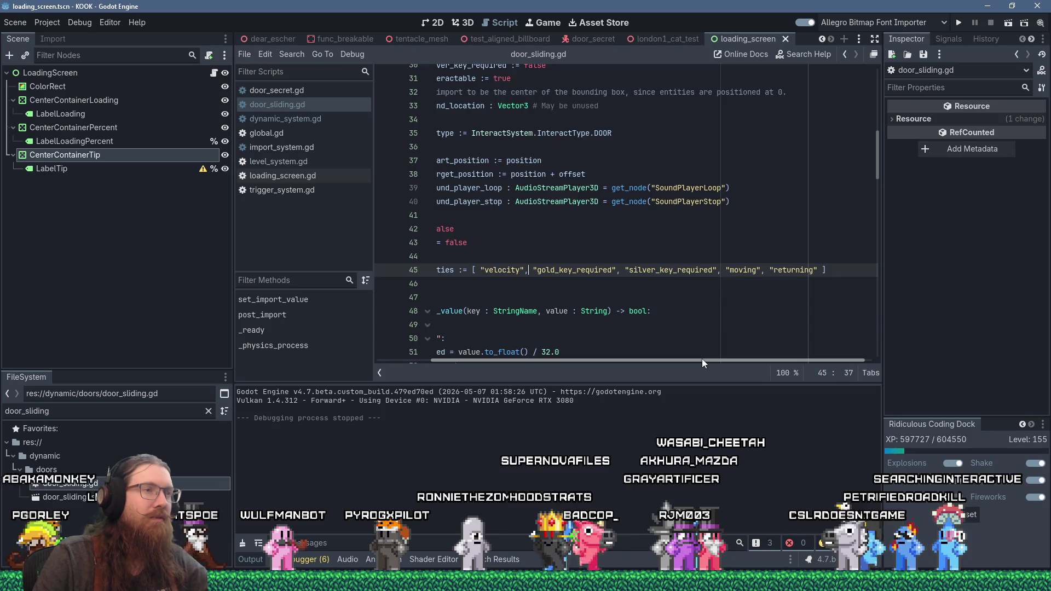
pyautogui.moveTo(701, 359); pyautogui.dragTo(640, 359)
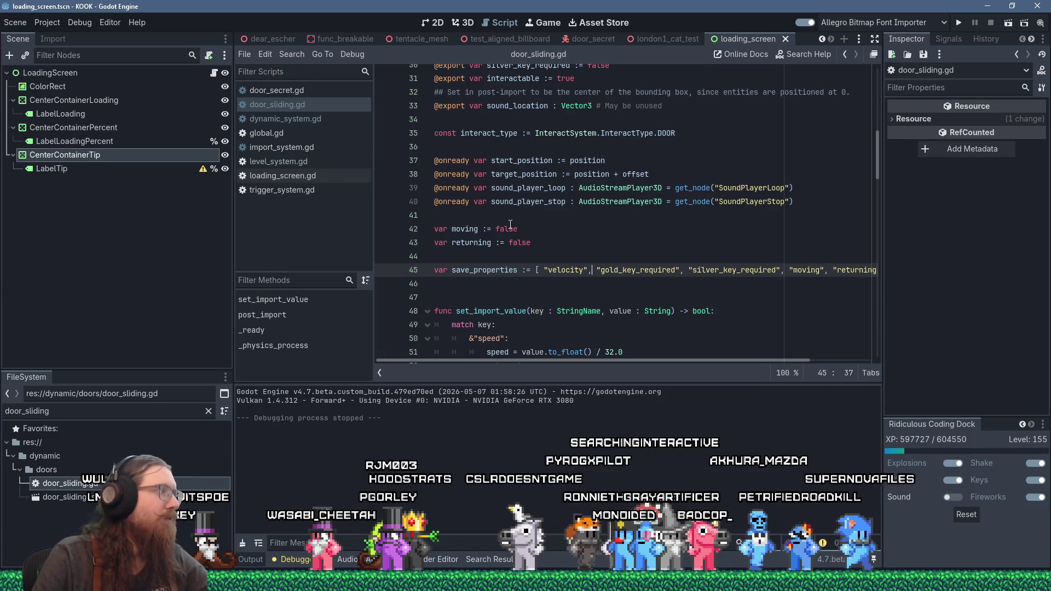
pyautogui.click(209, 411)
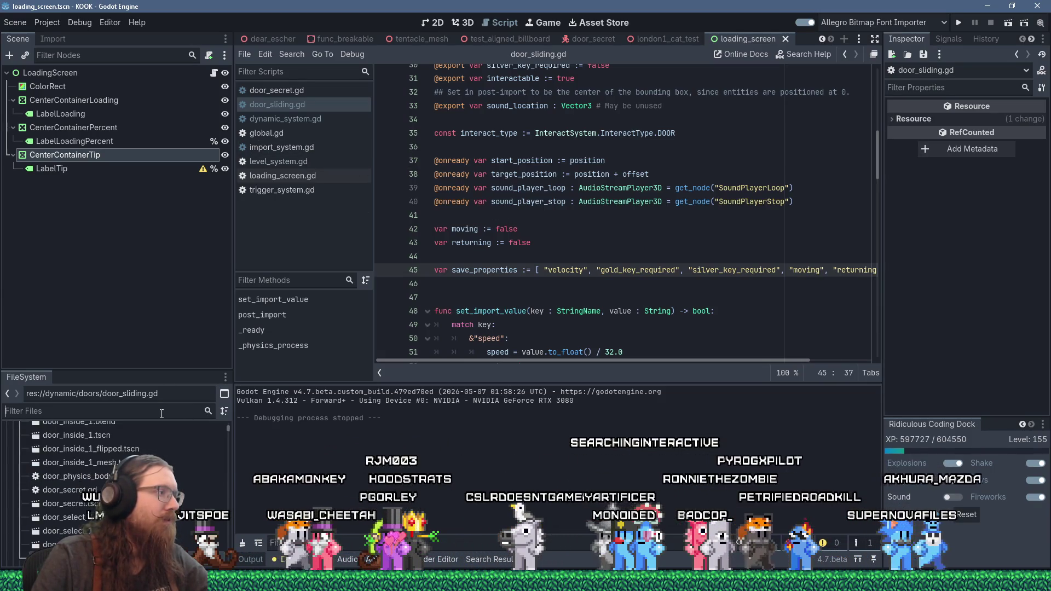
pyautogui.write('save_')
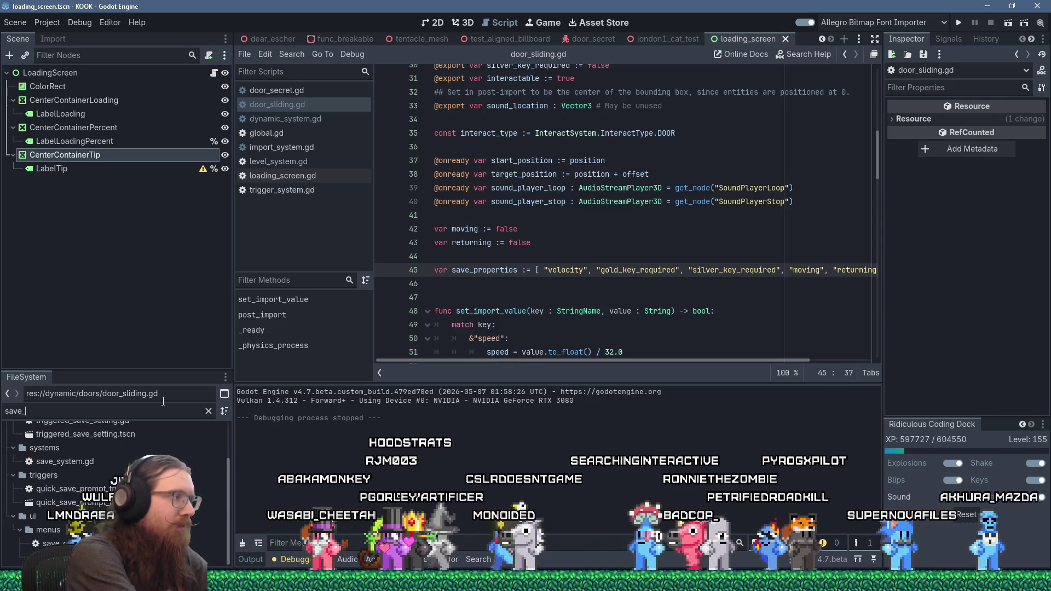
pyautogui.write('system')
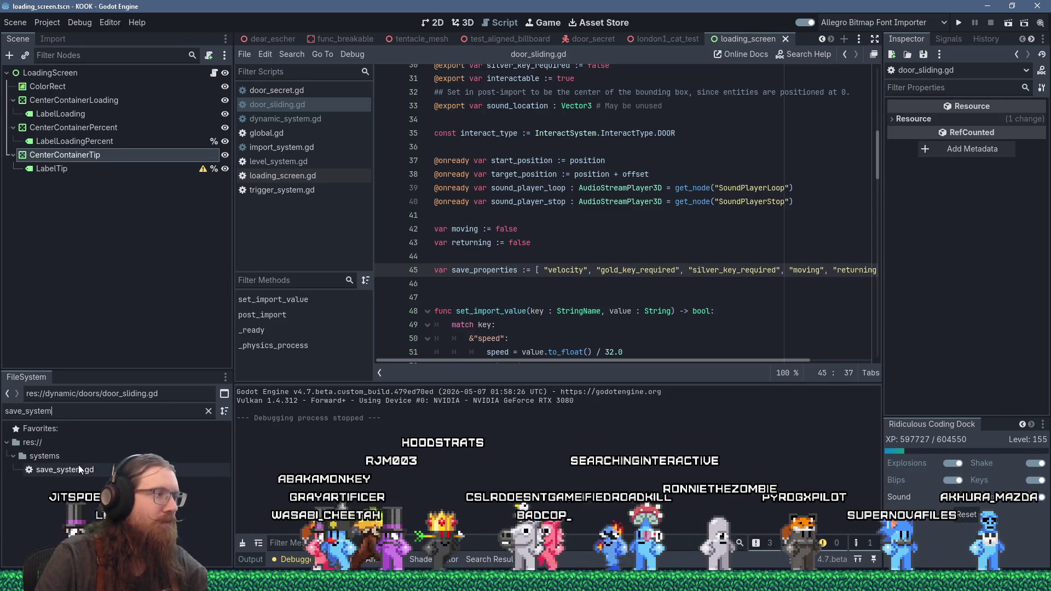
# Step: Open save_system.gd and search the script for 'is'
pyautogui.doubleClick(78, 466)
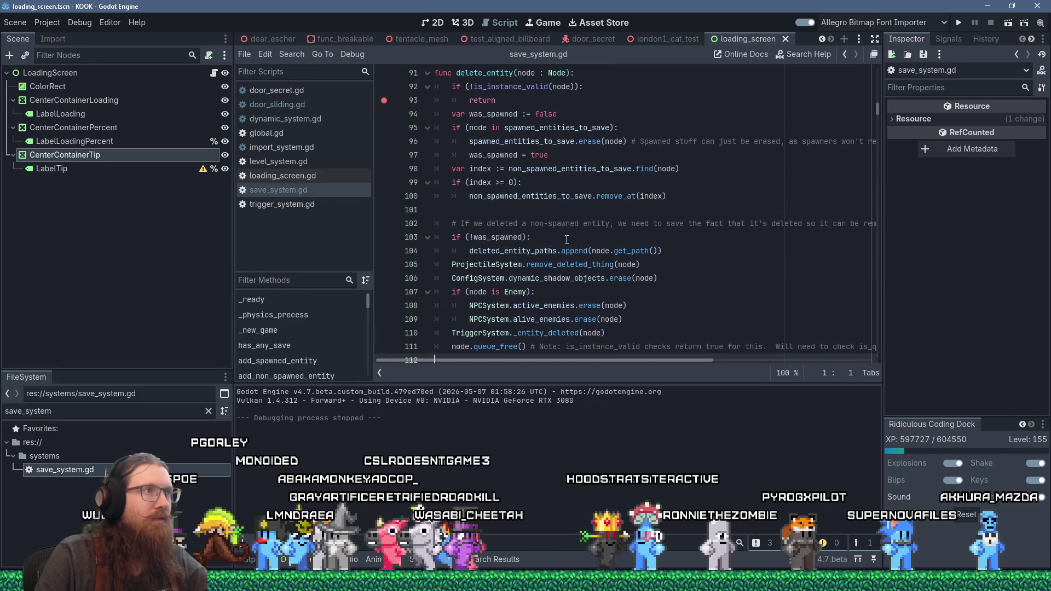
pyautogui.scroll(4, 567, 239)
pyautogui.scroll(-5, 602, 224)
pyautogui.click(636, 214)
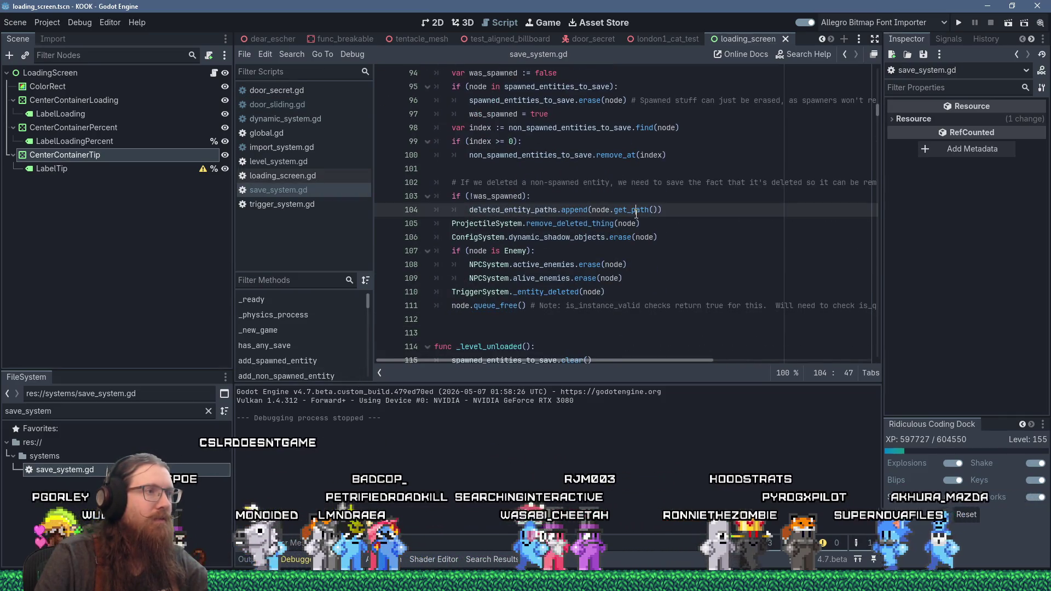
pyautogui.hotkey('ctrl', 'f')
pyautogui.write('is')
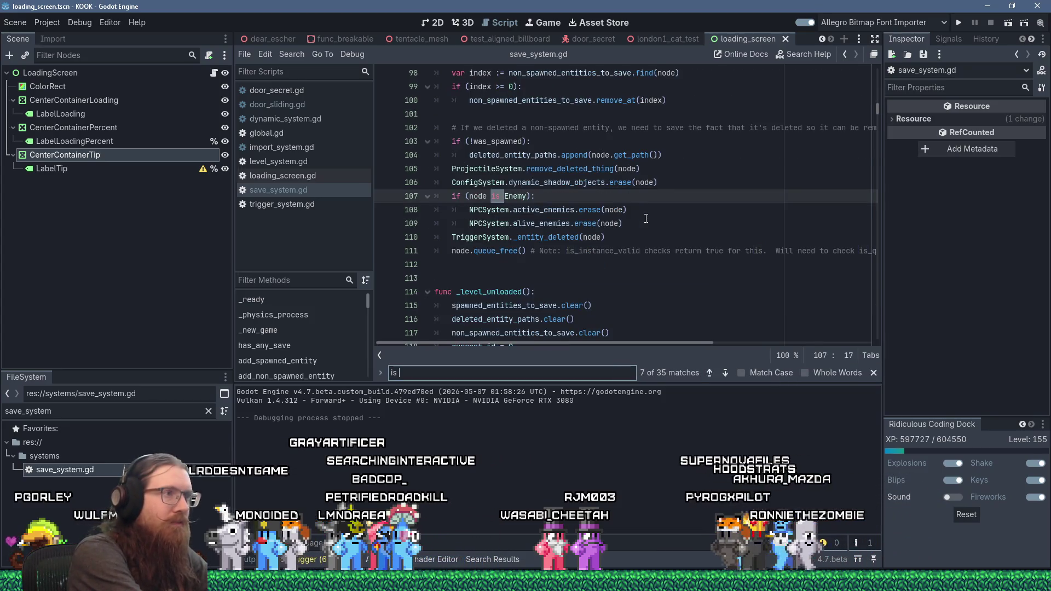
pyautogui.scroll(4, 621, 219)
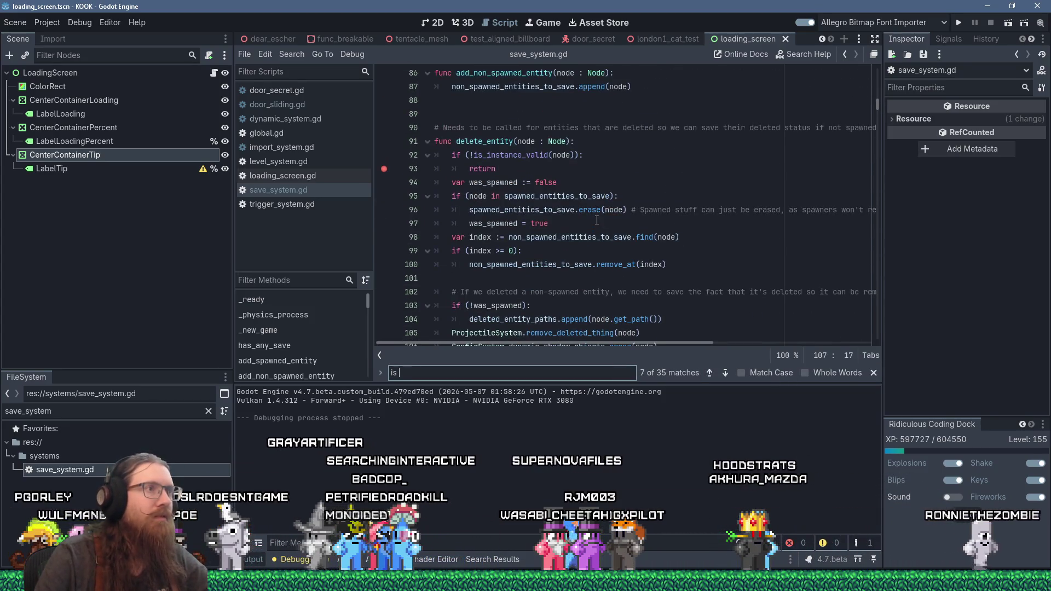
pyautogui.press('Return')
pyautogui.press('Return')
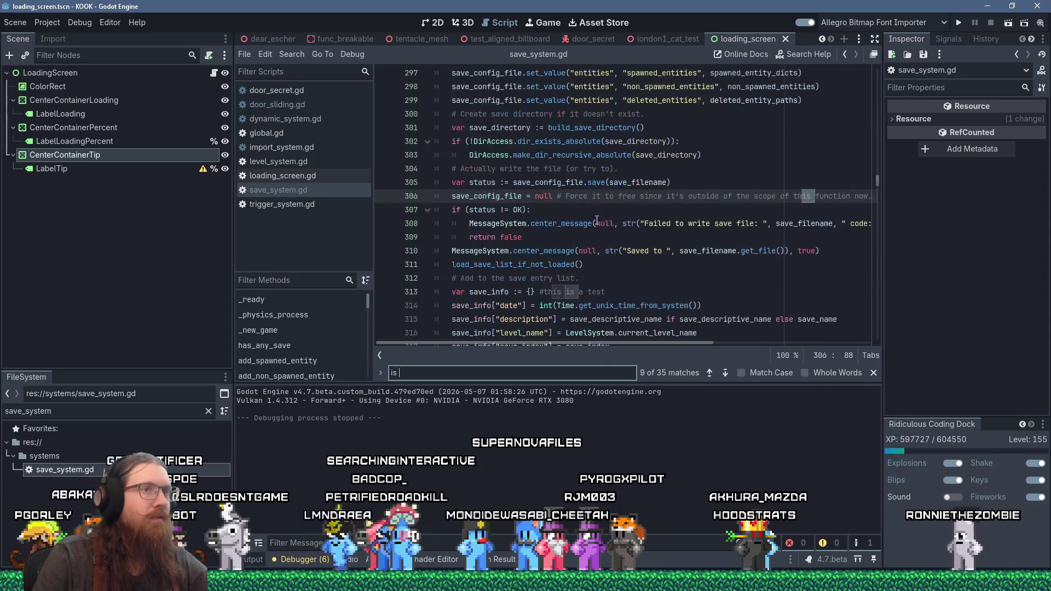
# Step: Step through later 'is' matches to reach the save_entity_data function
pyautogui.scroll(17, 597, 219)
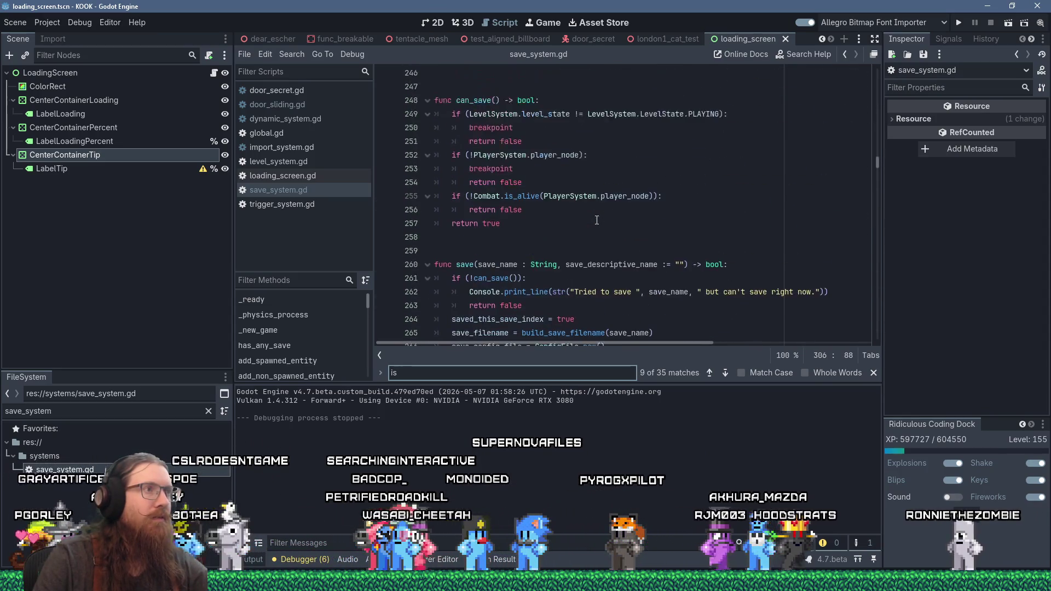
pyautogui.scroll(-17, 597, 220)
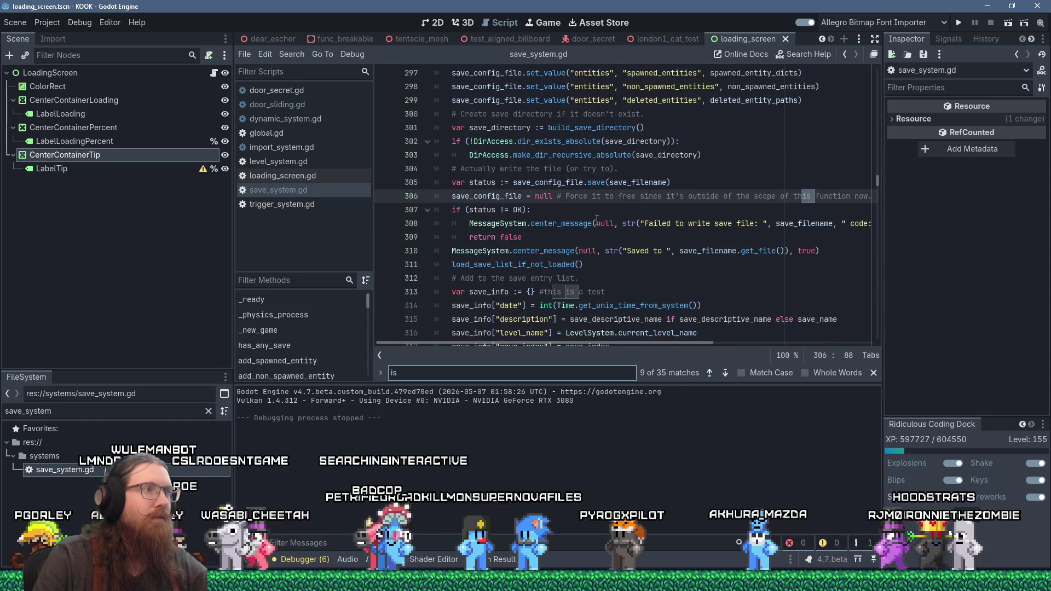
pyautogui.scroll(-7, 597, 220)
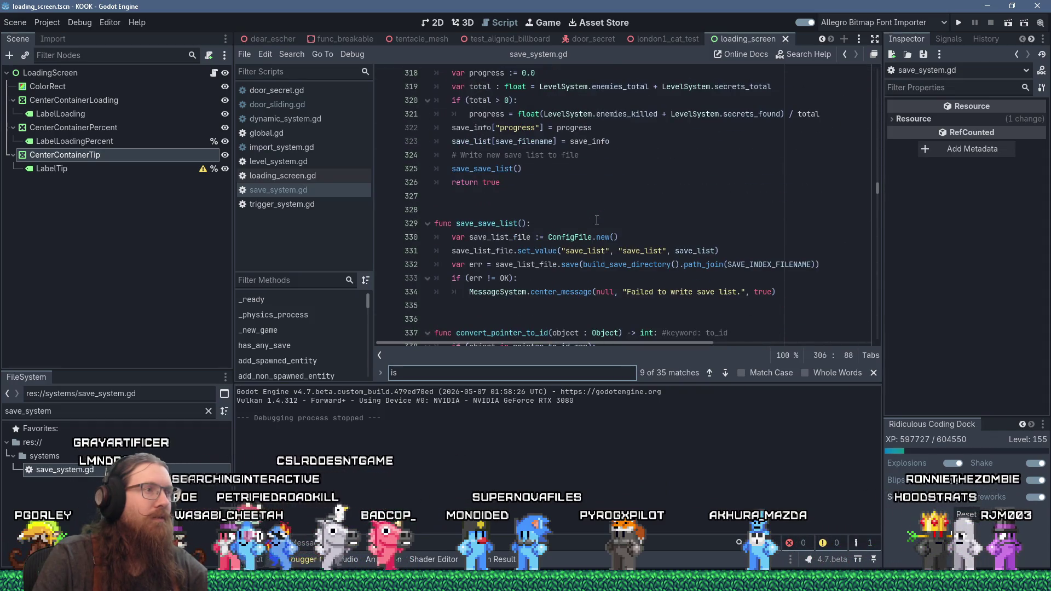
pyautogui.scroll(11, 596, 220)
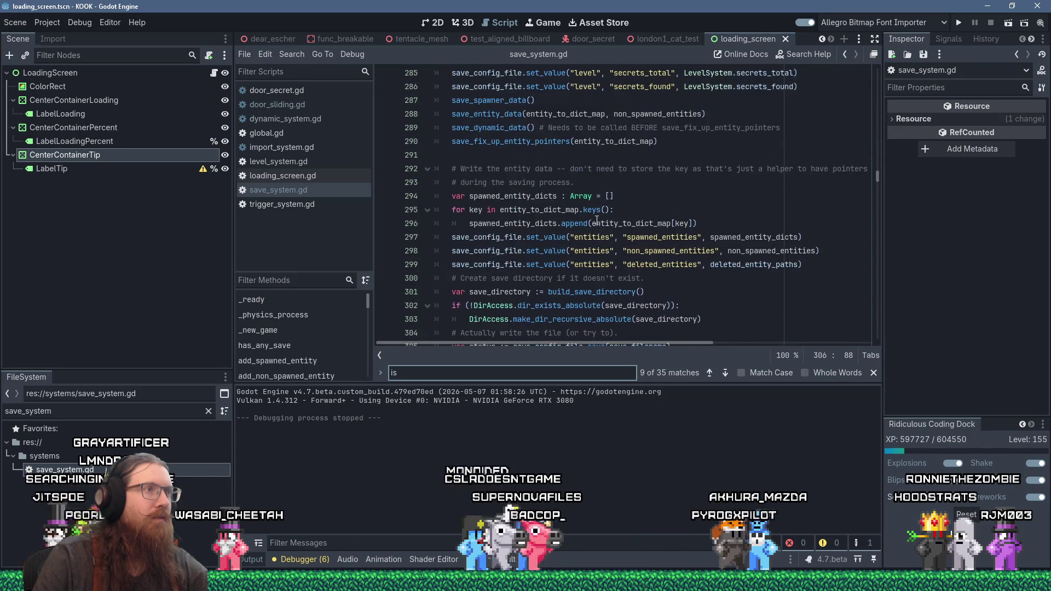
pyautogui.scroll(-7, 596, 220)
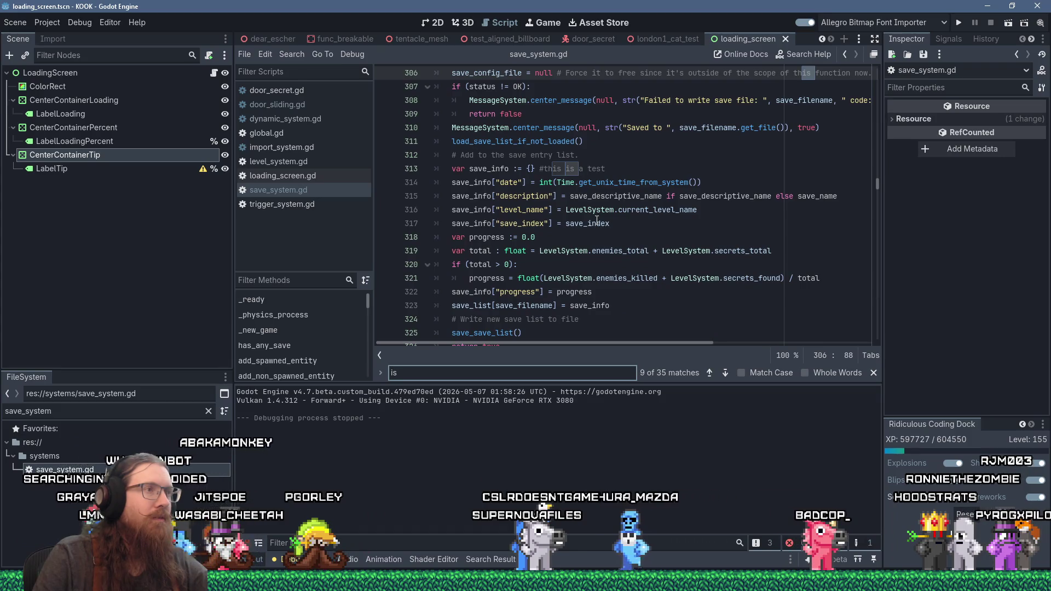
pyautogui.scroll(5, 597, 220)
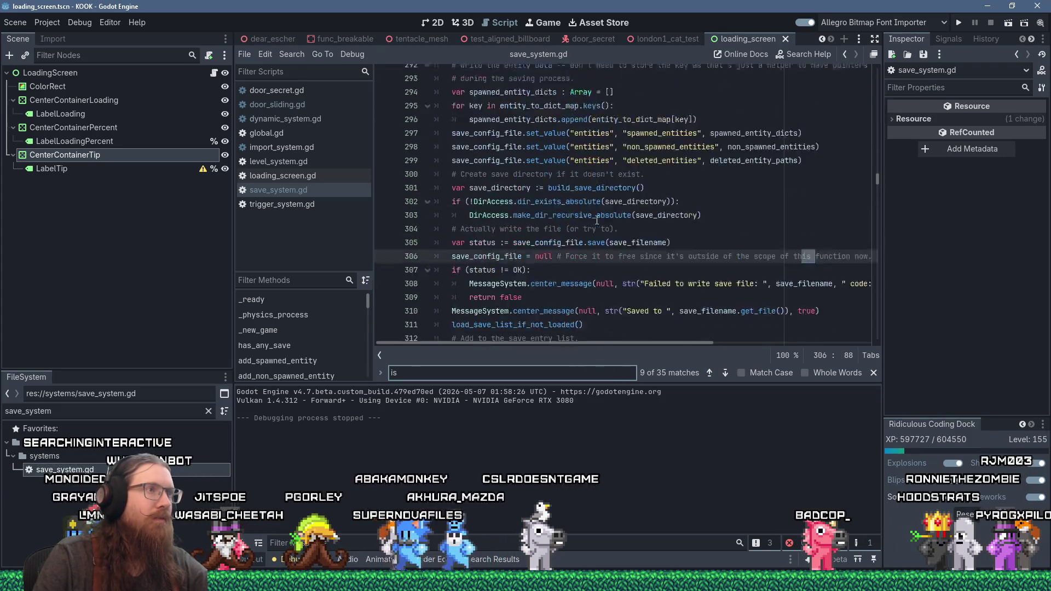
pyautogui.scroll(2, 597, 220)
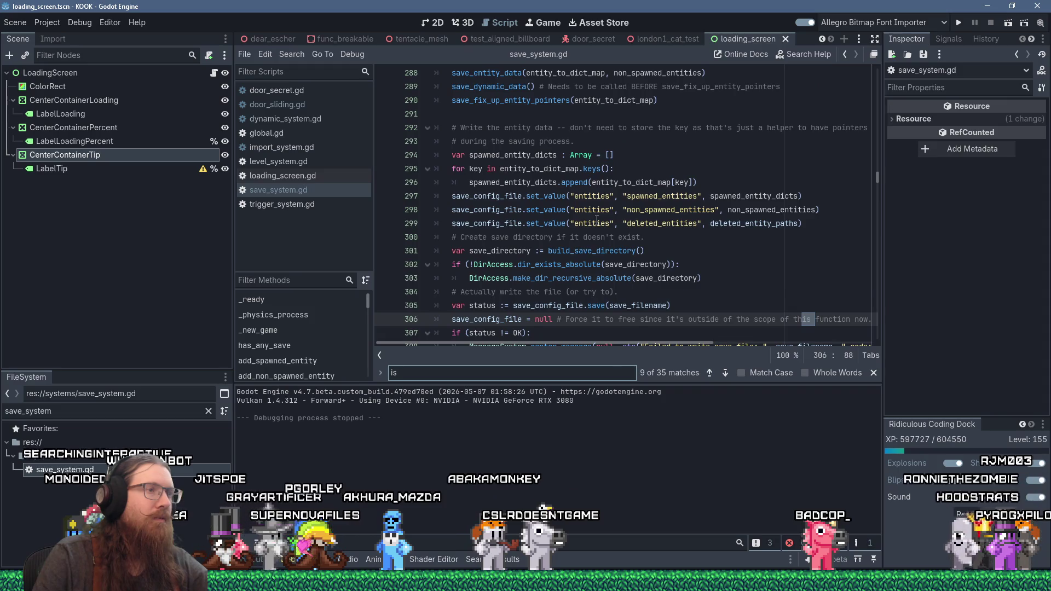
pyautogui.scroll(-3, 596, 220)
pyautogui.scroll(-1, 597, 221)
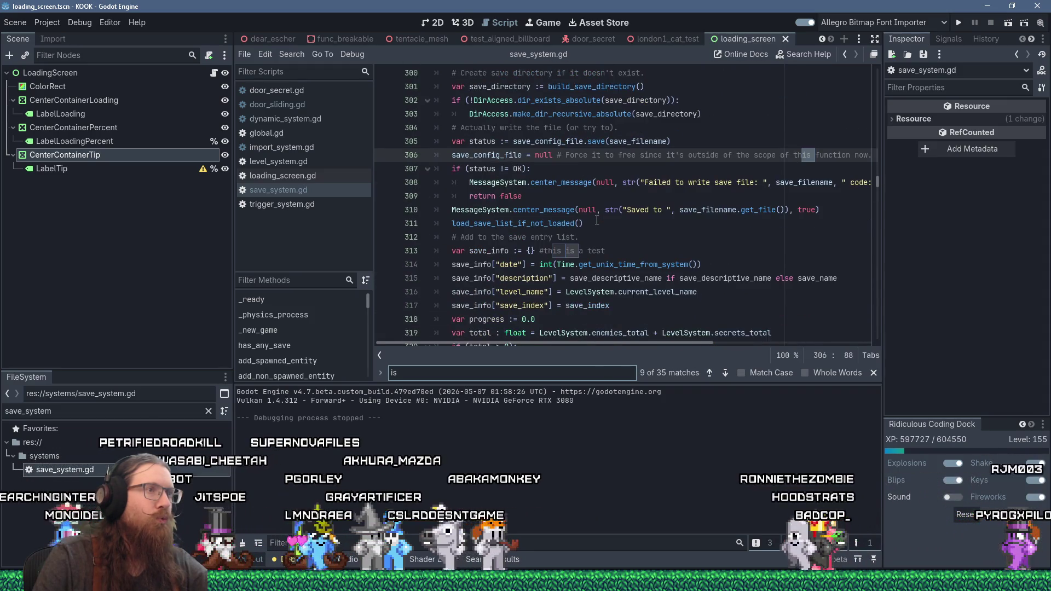
pyautogui.scroll(-6, 597, 220)
pyautogui.scroll(-3, 597, 220)
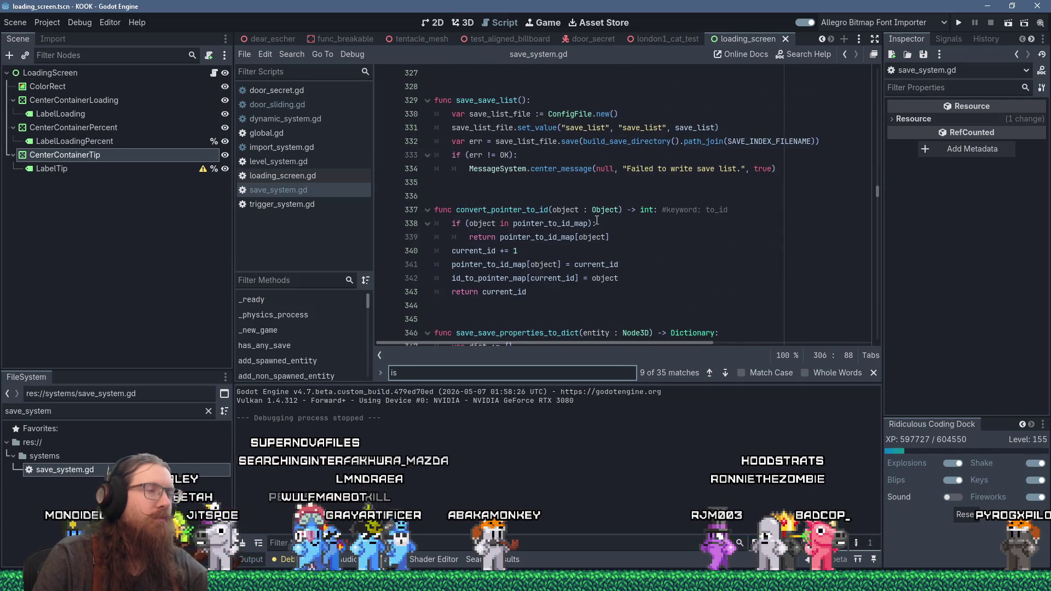
pyautogui.press('Return')
pyautogui.press('Return')
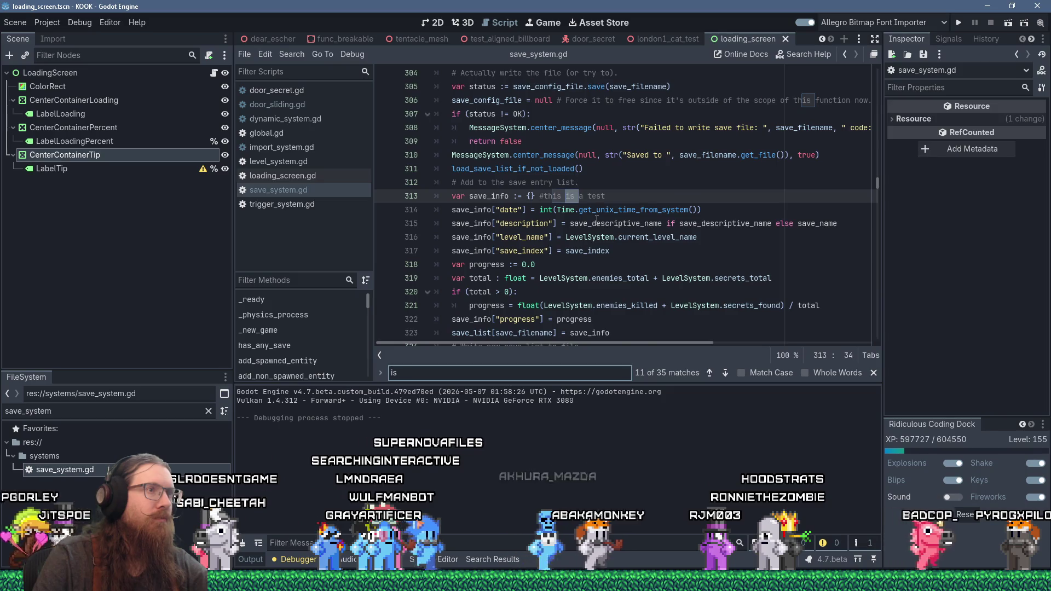
pyautogui.press('Return')
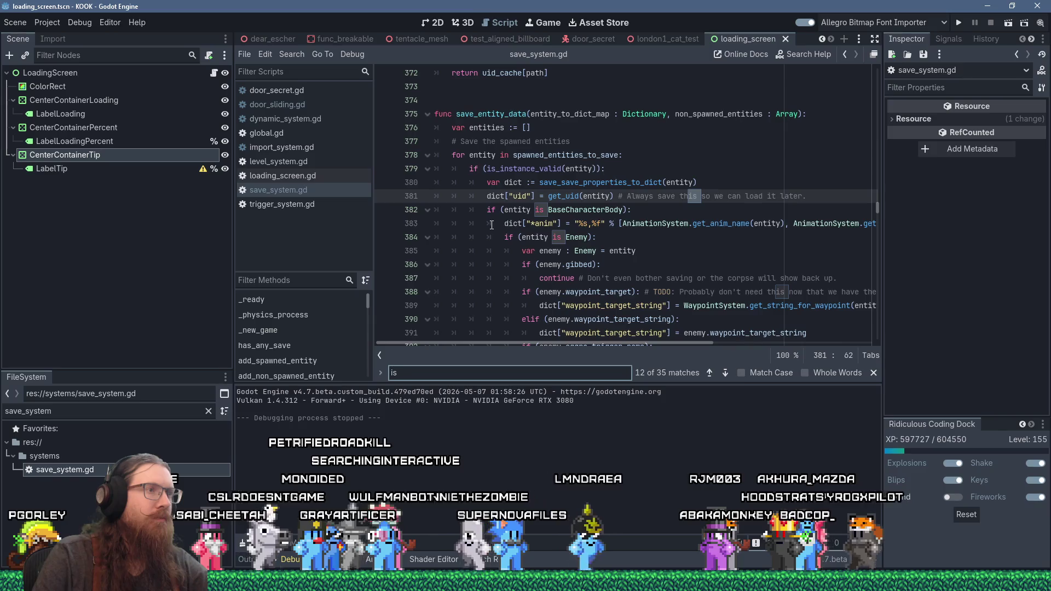
pyautogui.scroll(-13, 491, 225)
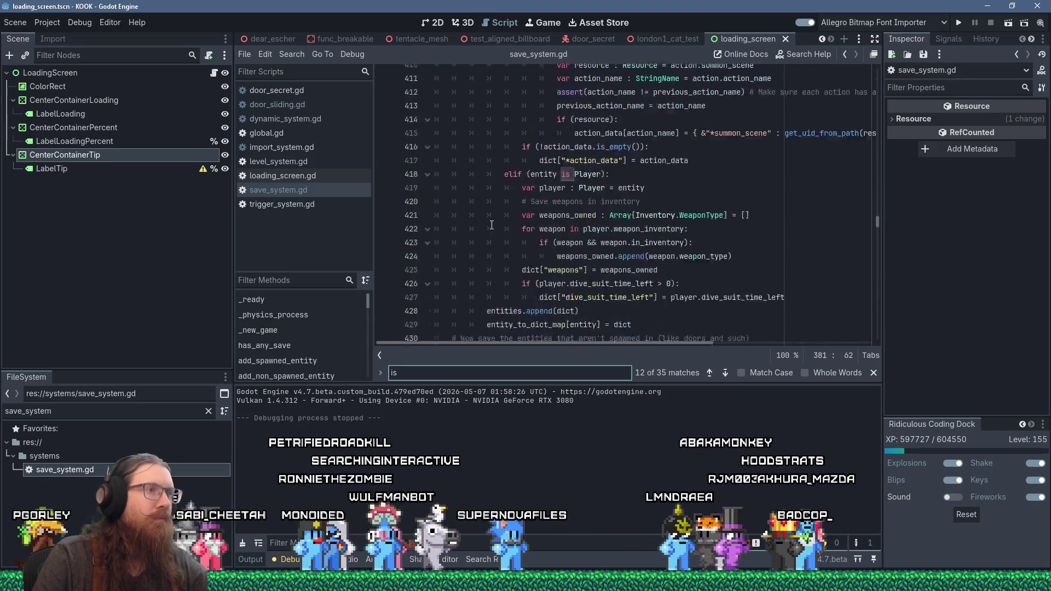
pyautogui.scroll(2, 491, 225)
pyautogui.scroll(14, 491, 225)
pyautogui.scroll(-4, 484, 223)
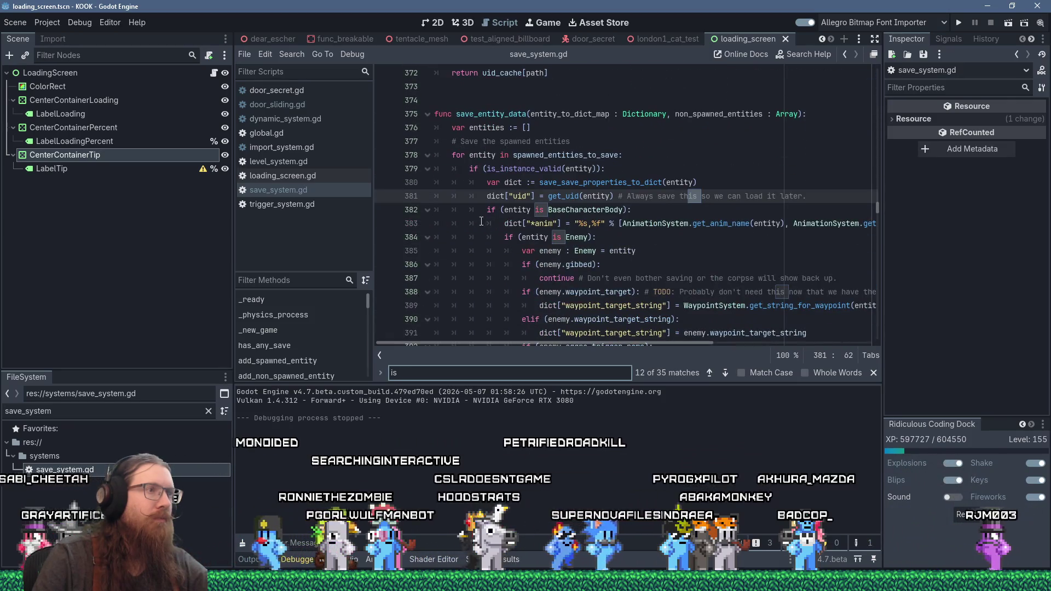
# Step: Fold the BaseCharacterBody branch and insert a blank line at line 428 before the entities append
pyautogui.click(427, 210)
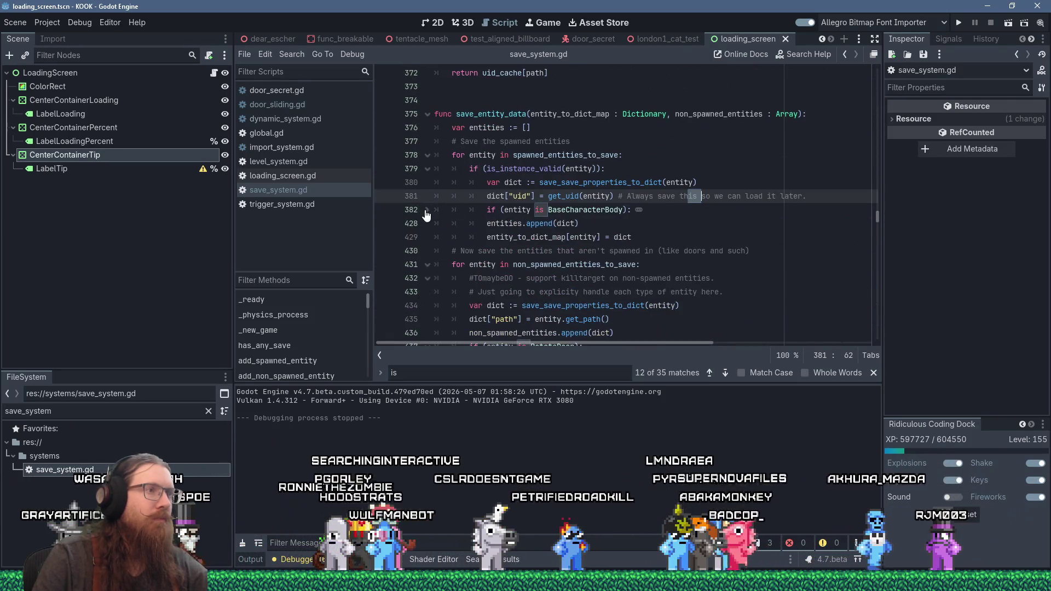
pyautogui.click(486, 223)
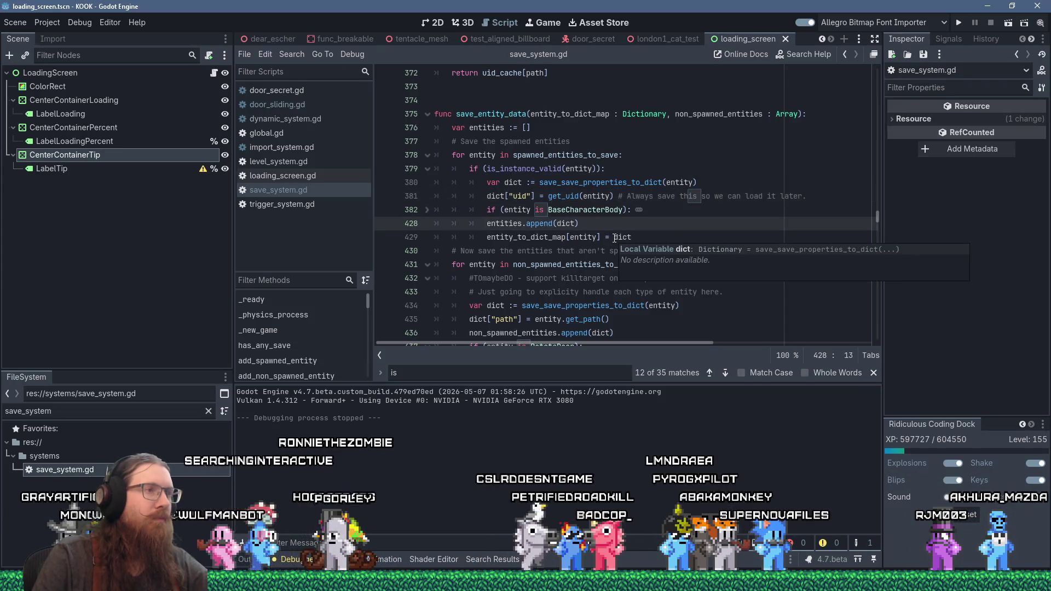
pyautogui.press('Return')
# Step: Add an 'elif (entity is DoorSecret):' branch before the entities append
pyautogui.press('Up')
pyautogui.write('e')
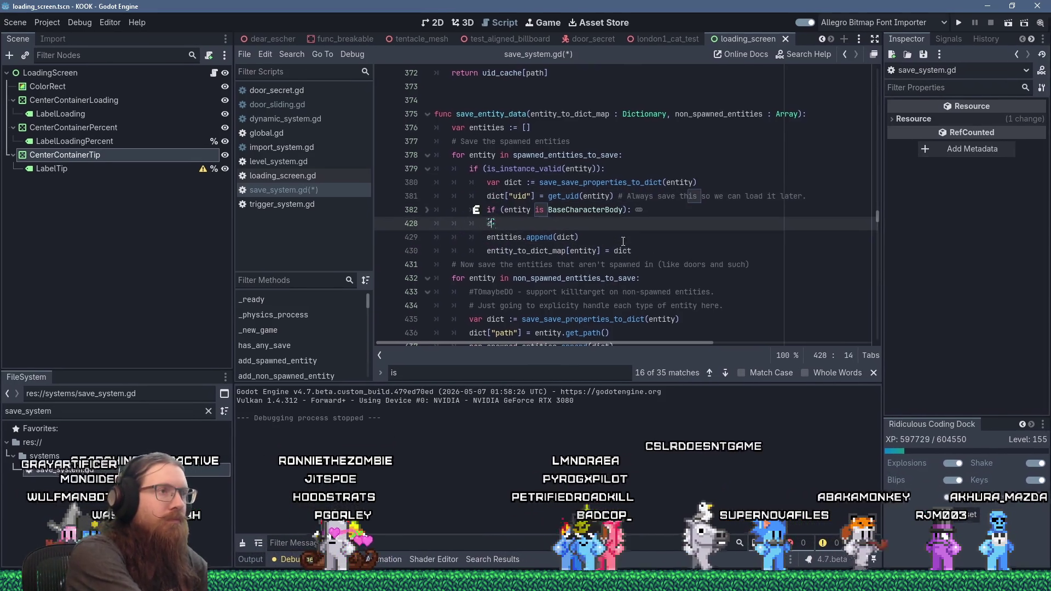
pyautogui.write('lif (entity ')
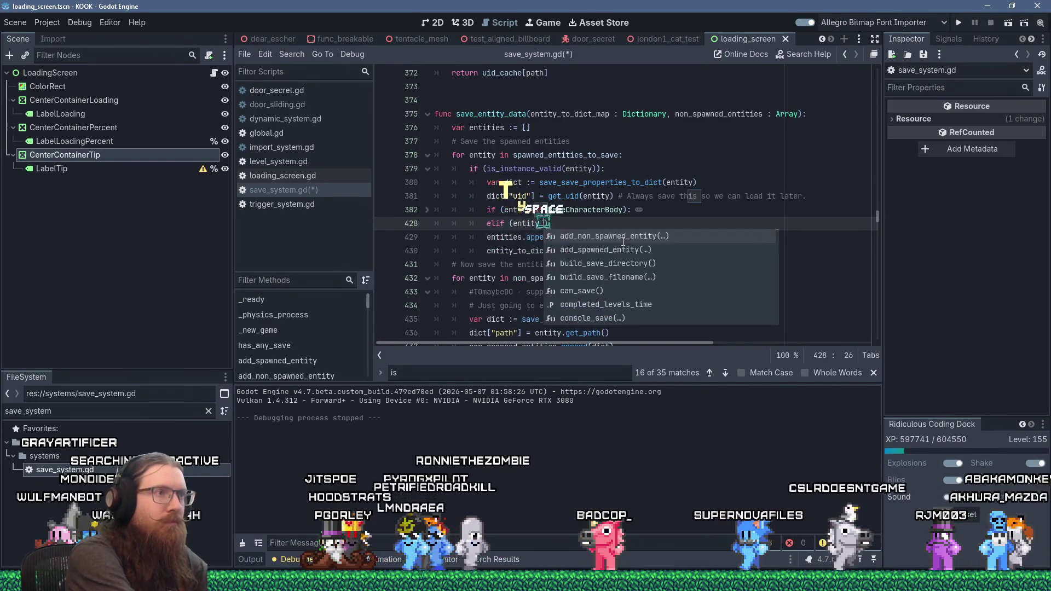
pyautogui.write('is DoorSecret):')
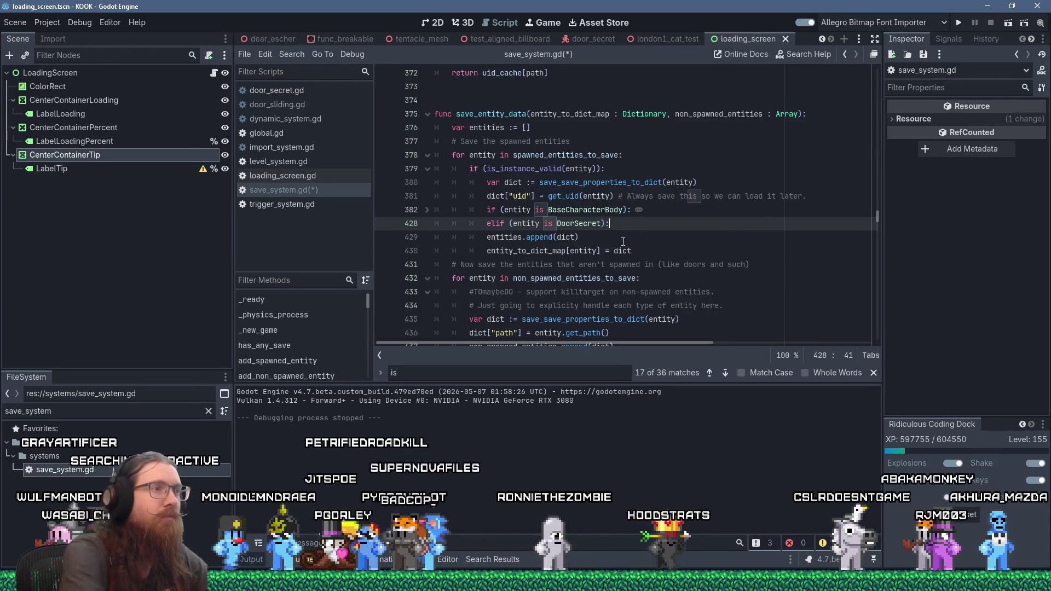
pyautogui.click(427, 210)
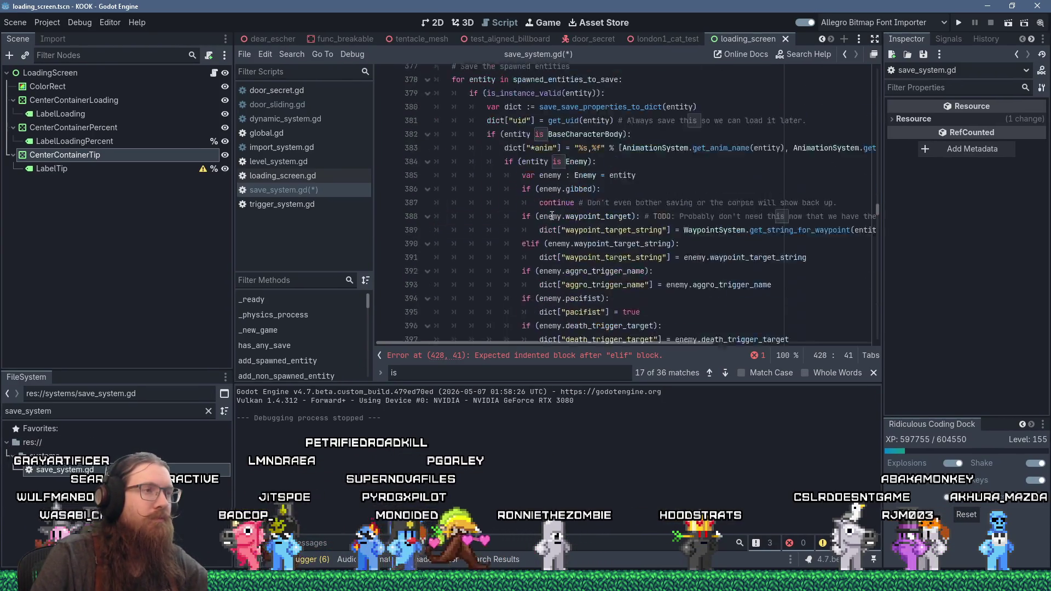
pyautogui.scroll(-2, 564, 212)
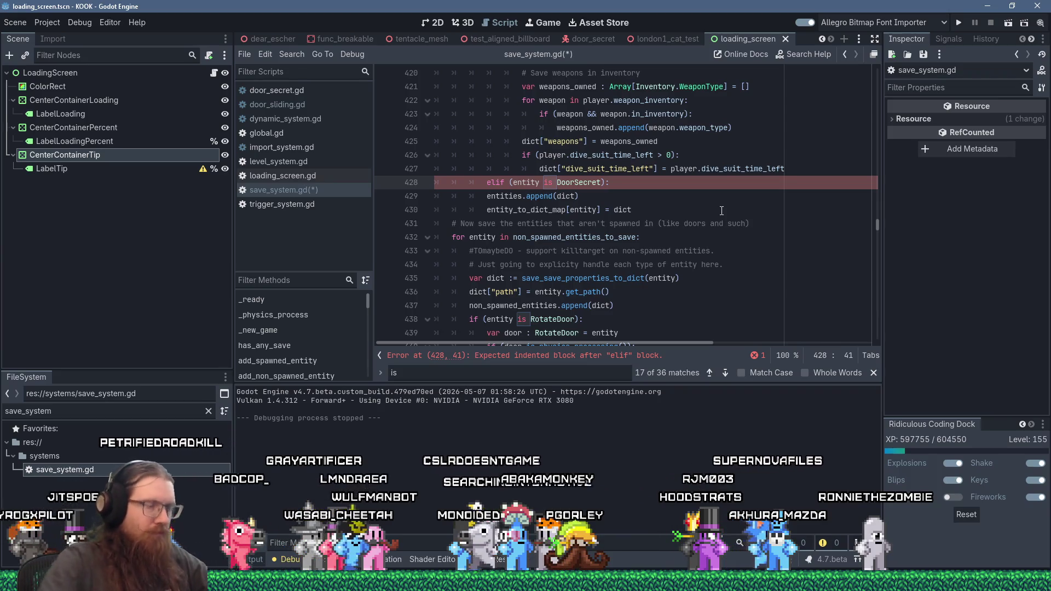
# Step: Inside it, add the condition 'entity.moving_state != DoorSecret.MoveState.CLOSED'
pyautogui.press('Return')
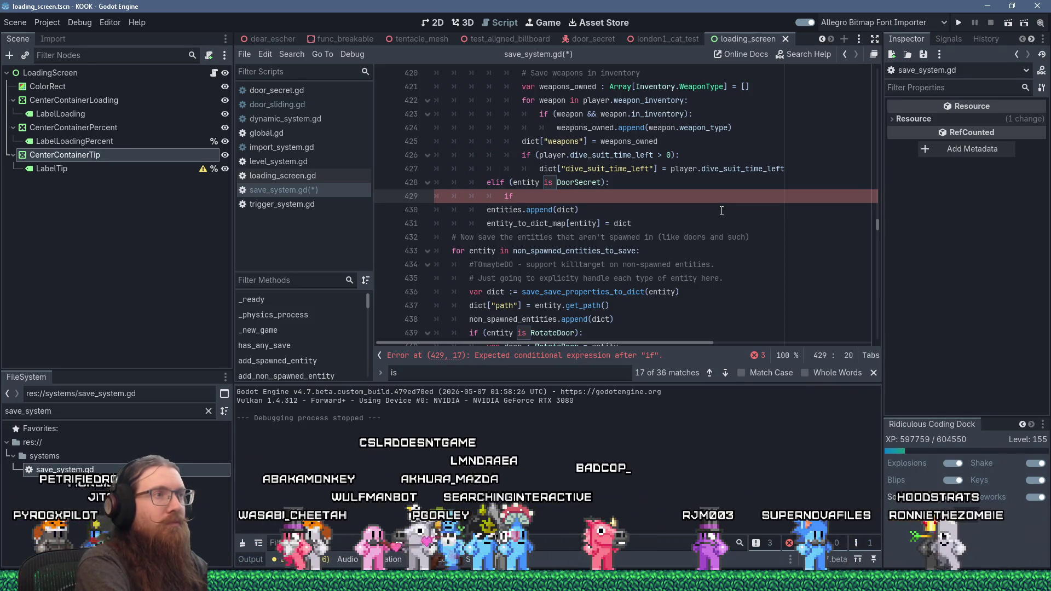
pyautogui.write('entity.')
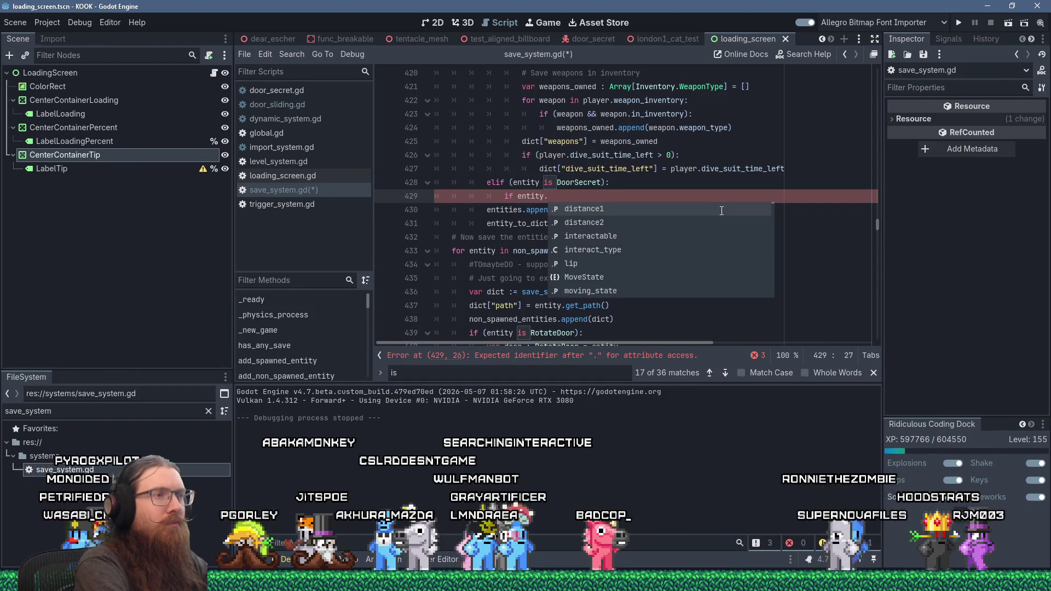
pyautogui.write('mov')
pyautogui.press('Return')
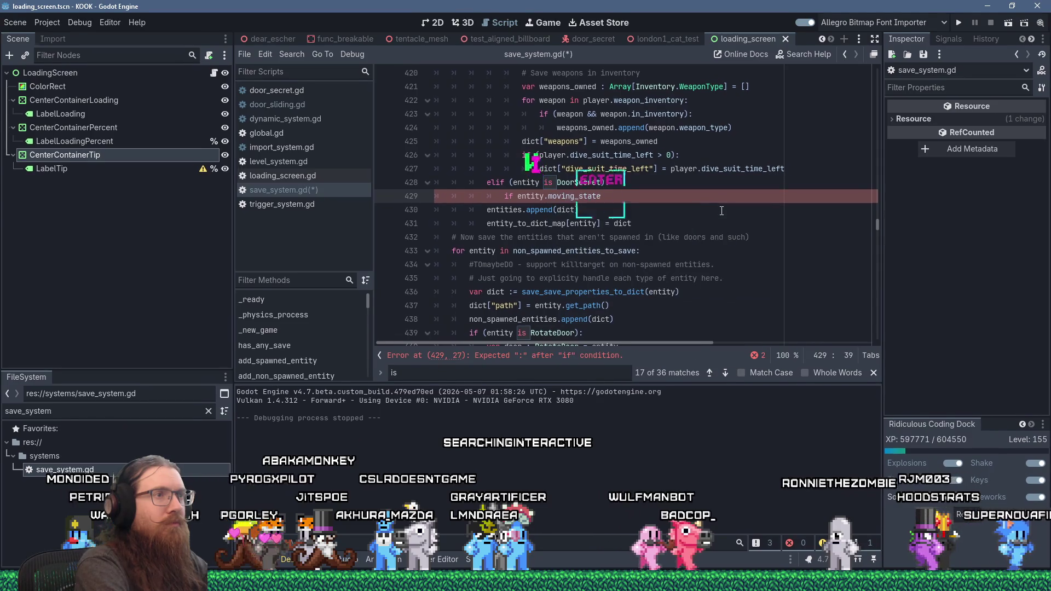
pyautogui.press('space')
pyautogui.write(' != DoorS')
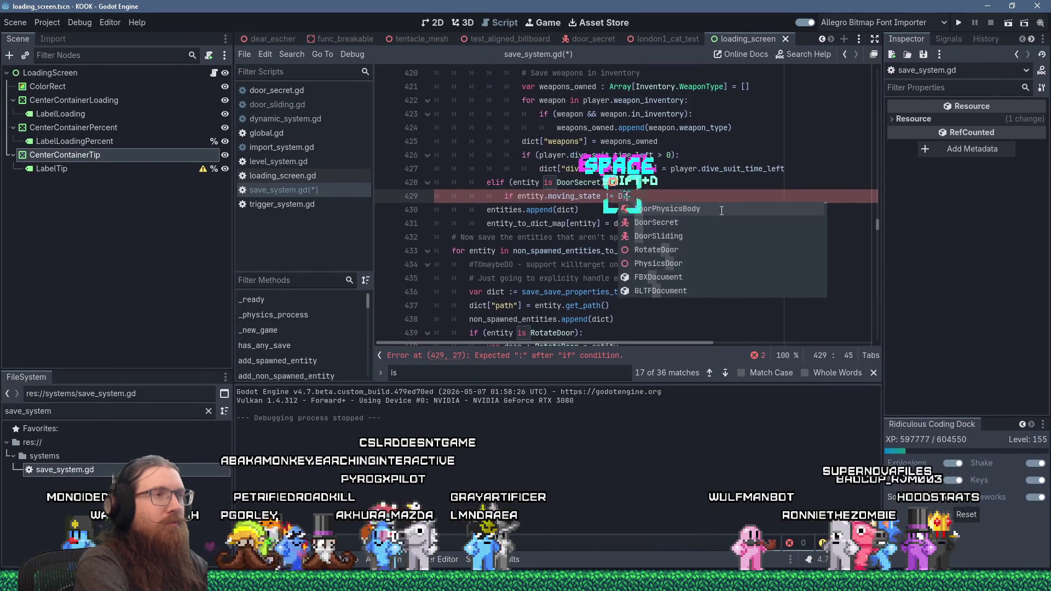
pyautogui.press('Return')
pyautogui.write('.Move')
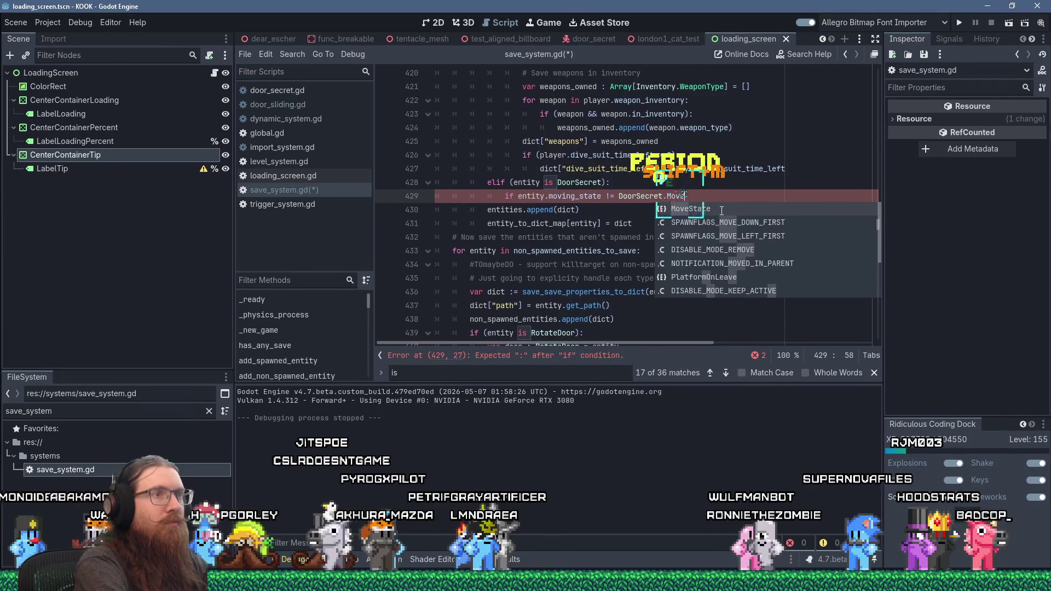
pyautogui.write('State.C')
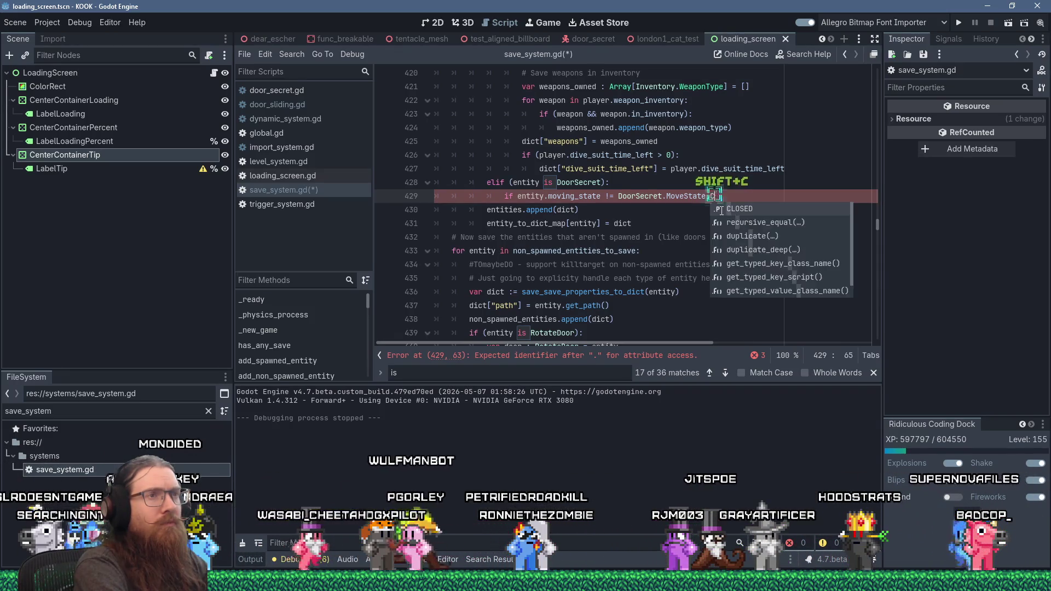
pyautogui.write('LOSED')
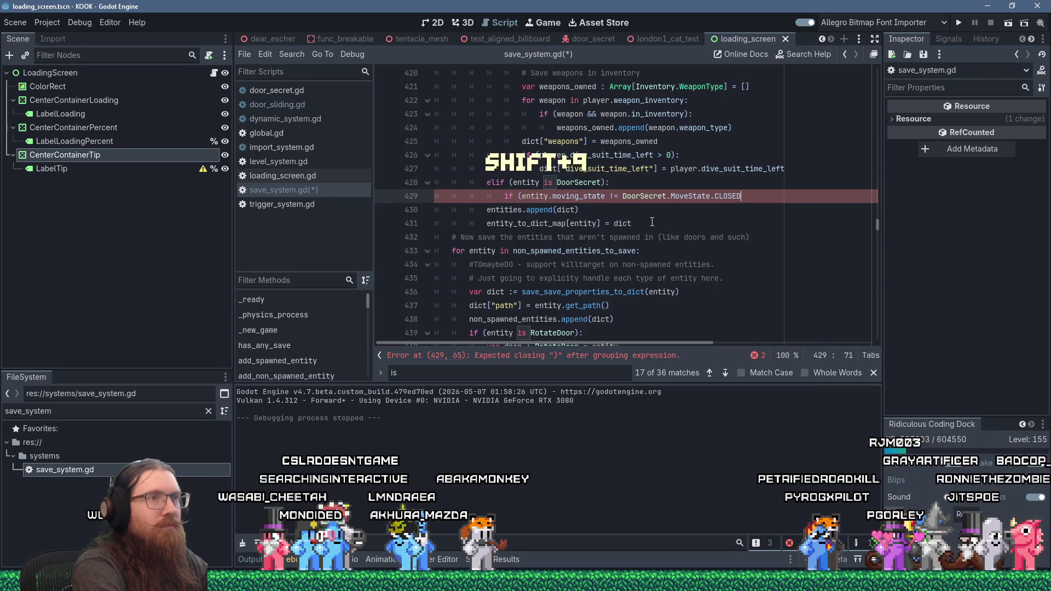
pyautogui.press('End')
pyautogui.write('):')
pyautogui.press('Return')
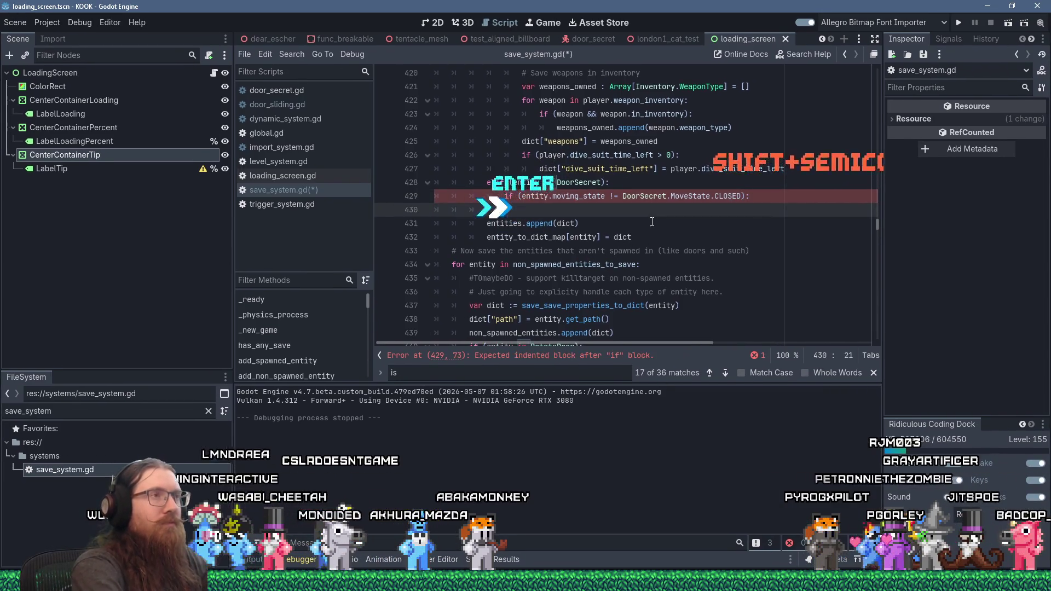
# Step: Within that condition, store the door's moving_state in dict["moving_state"]
pyautogui.scroll(2, 642, 197)
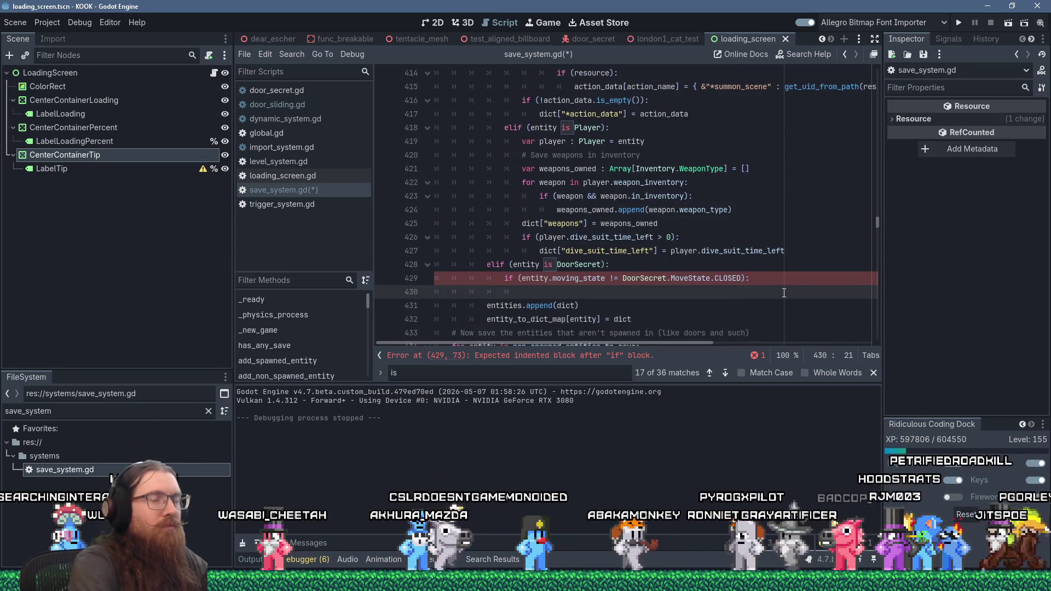
pyautogui.write('dict[')
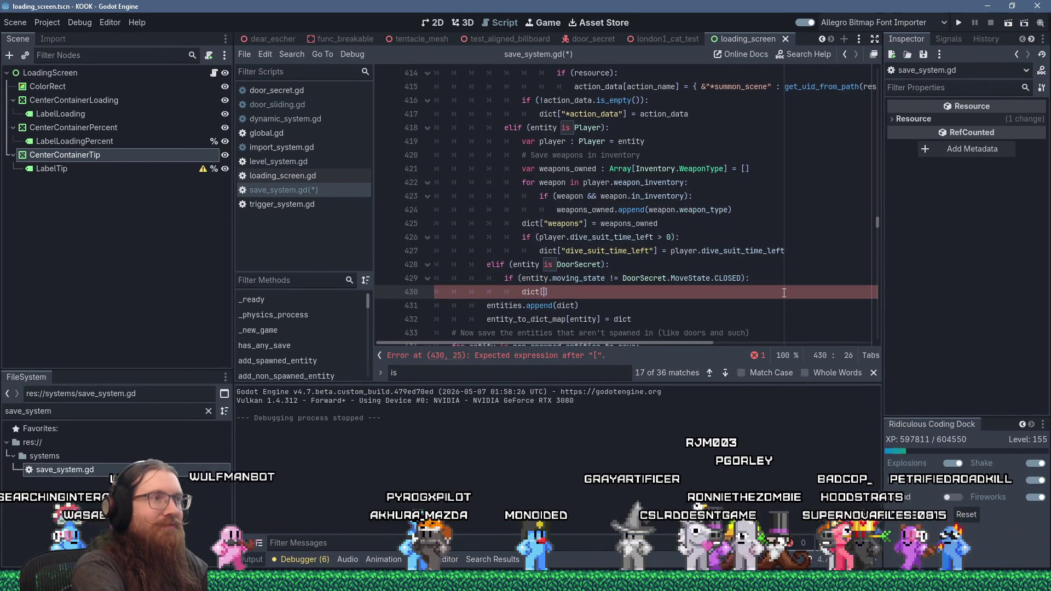
pyautogui.write('"move')
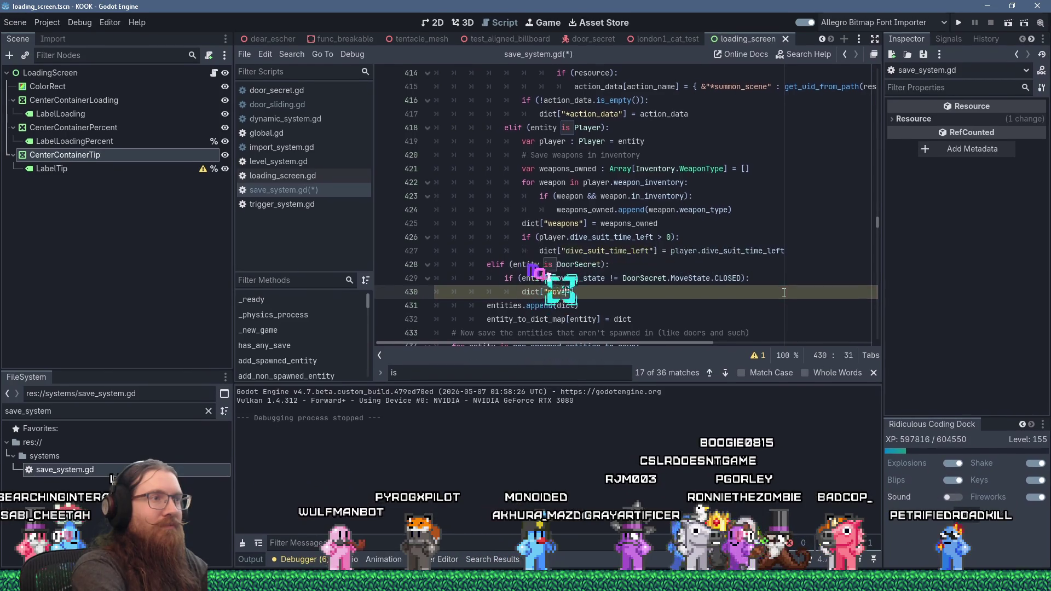
pyautogui.write('stat')
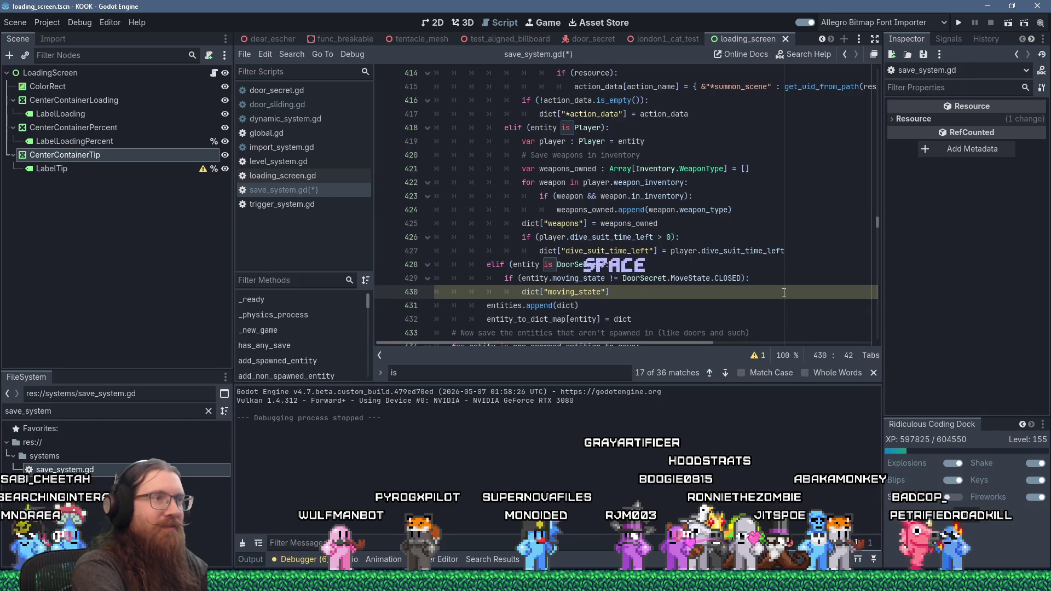
pyautogui.write('DoorSecr')
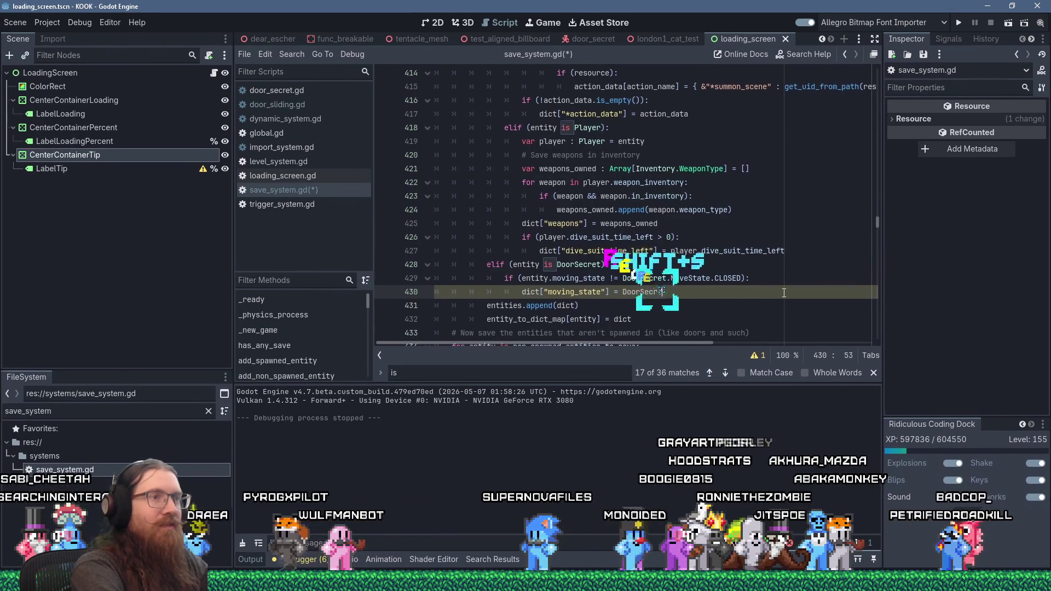
pyautogui.write('et.MoveSta')
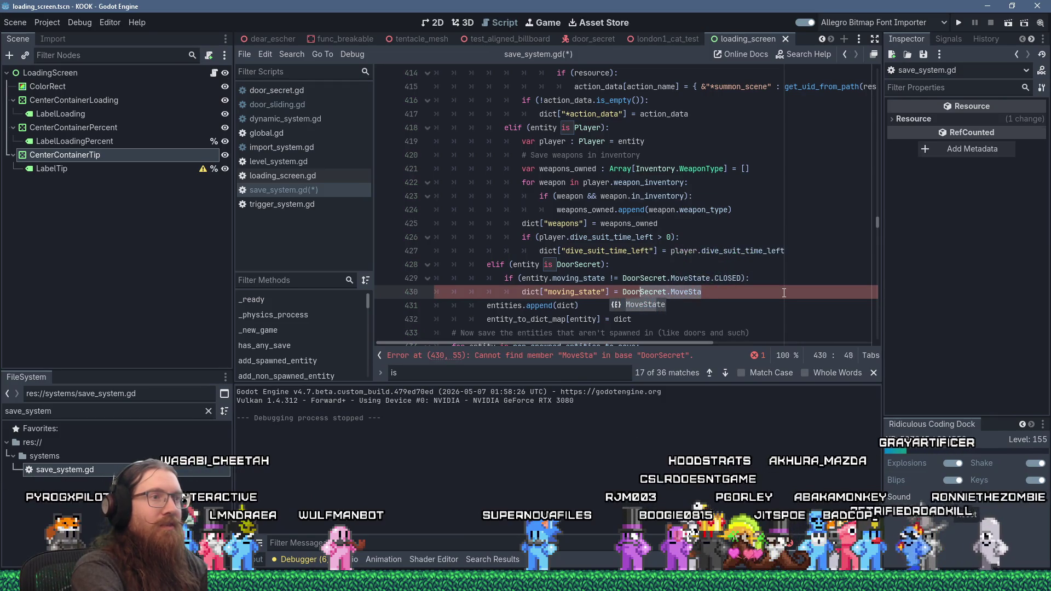
pyautogui.write('entity.')
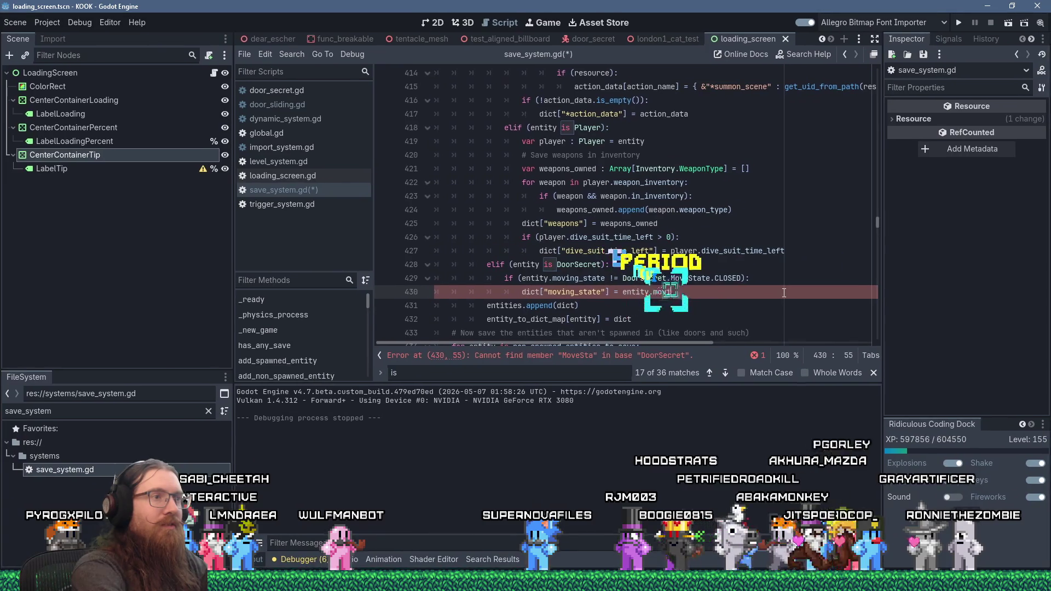
pyautogui.write('te')
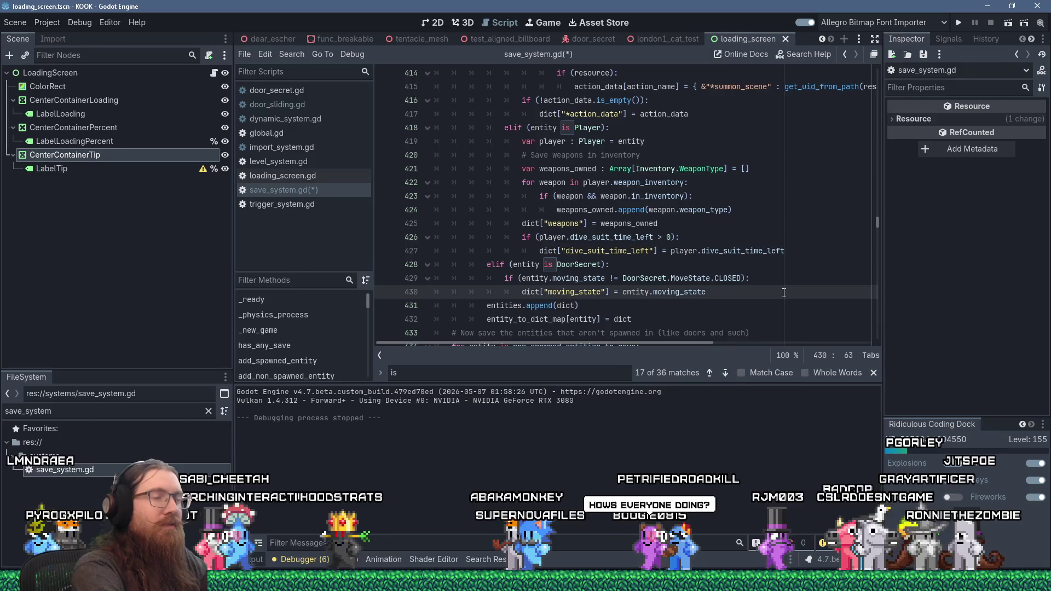
pyautogui.press('Return')
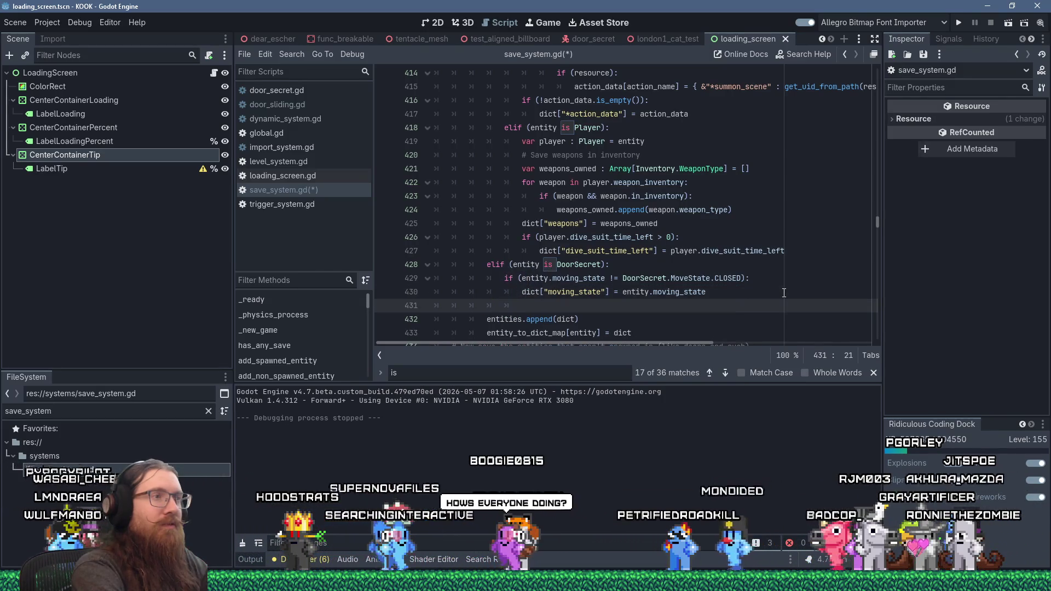
# Step: Add dict["velocity"] = entity.velocity inside the not-CLOSED condition
pyautogui.press('BackSpace')
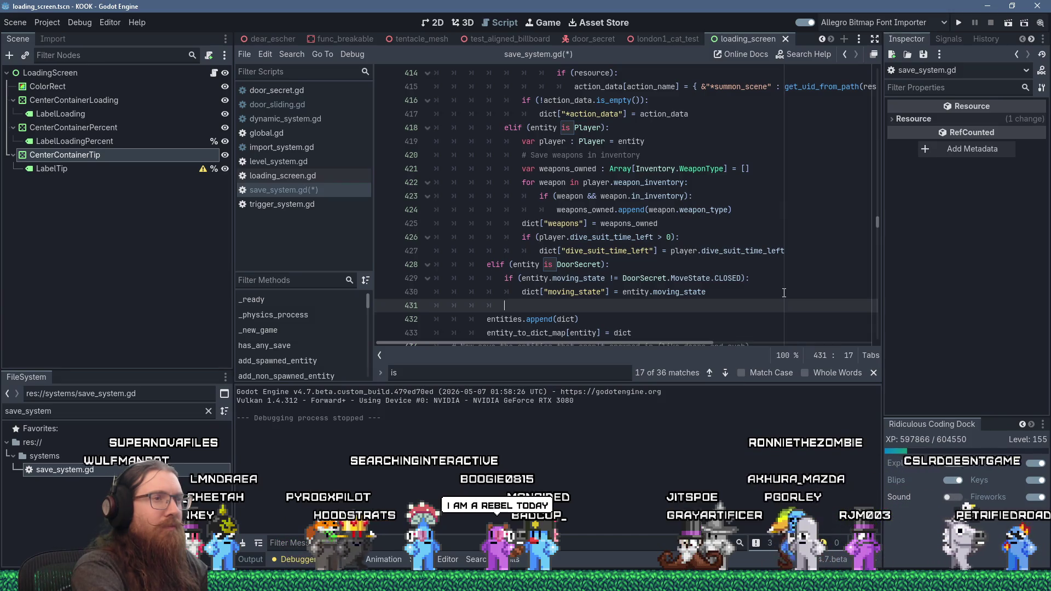
pyautogui.press('Tab')
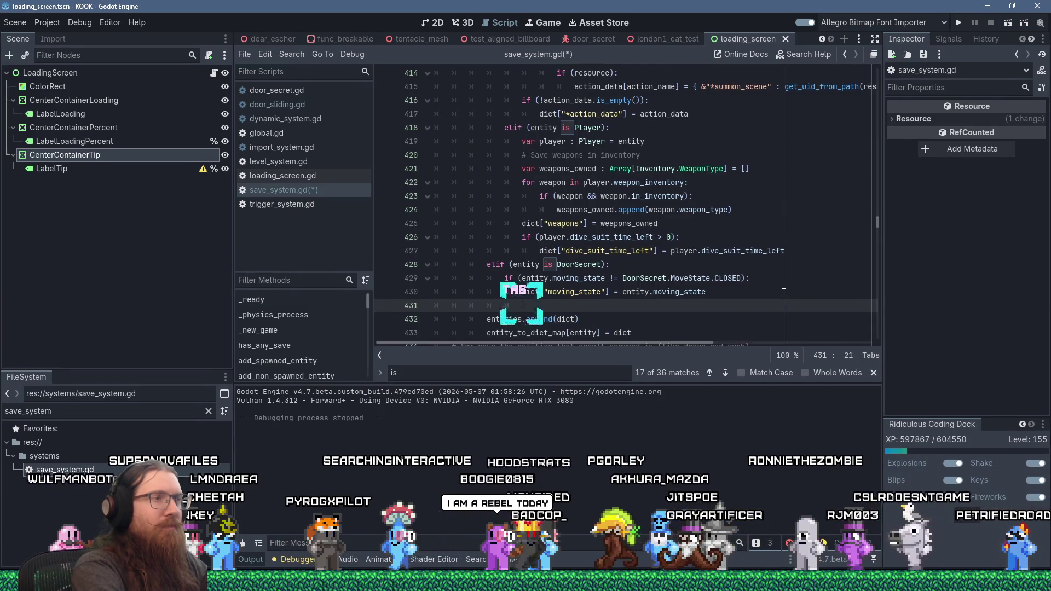
pyautogui.write('dict["')
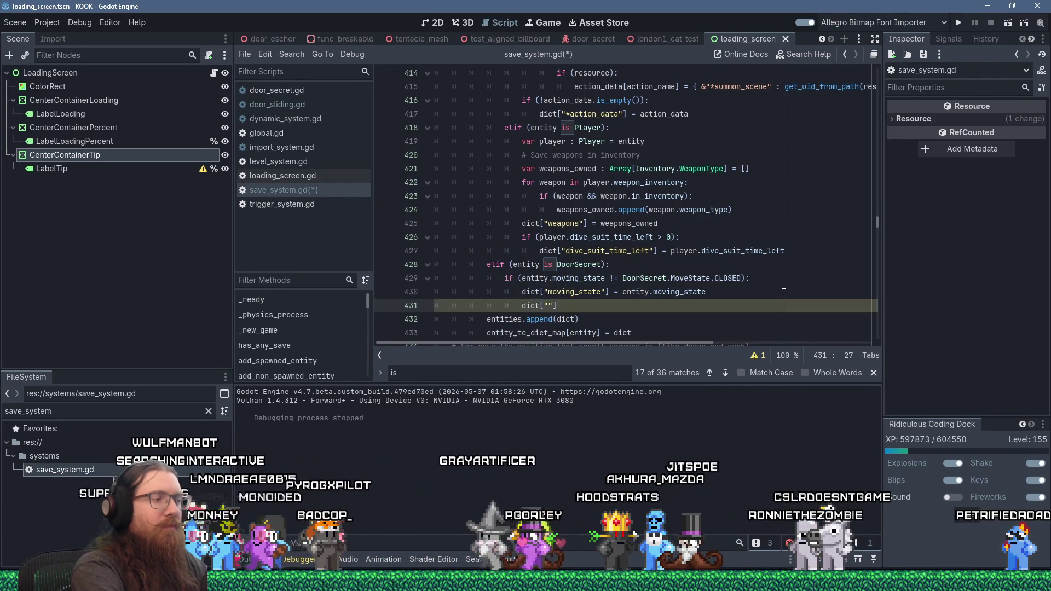
pyautogui.write('velocity"]')
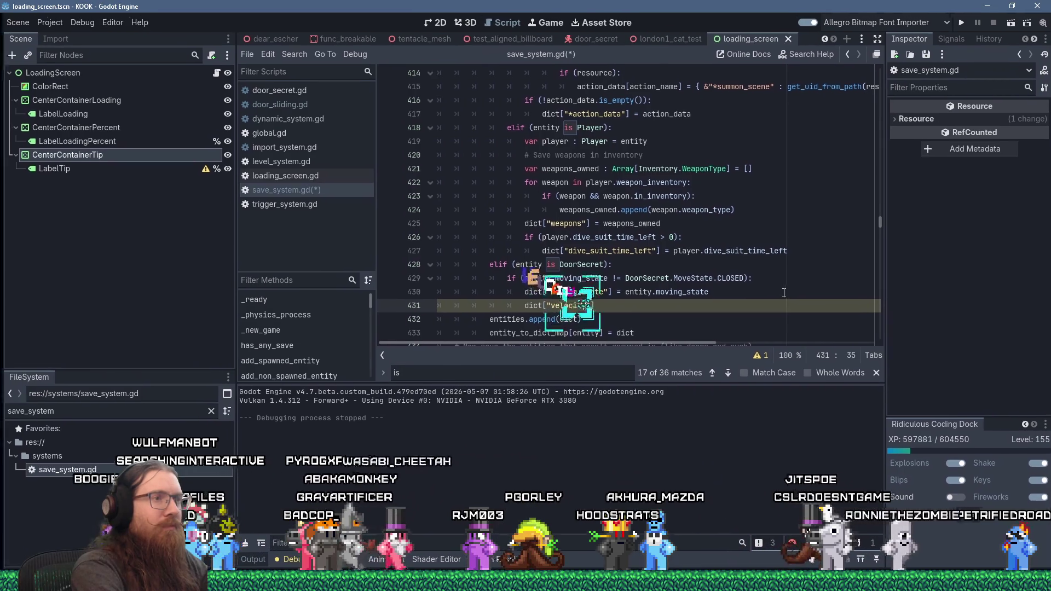
pyautogui.write(' =')
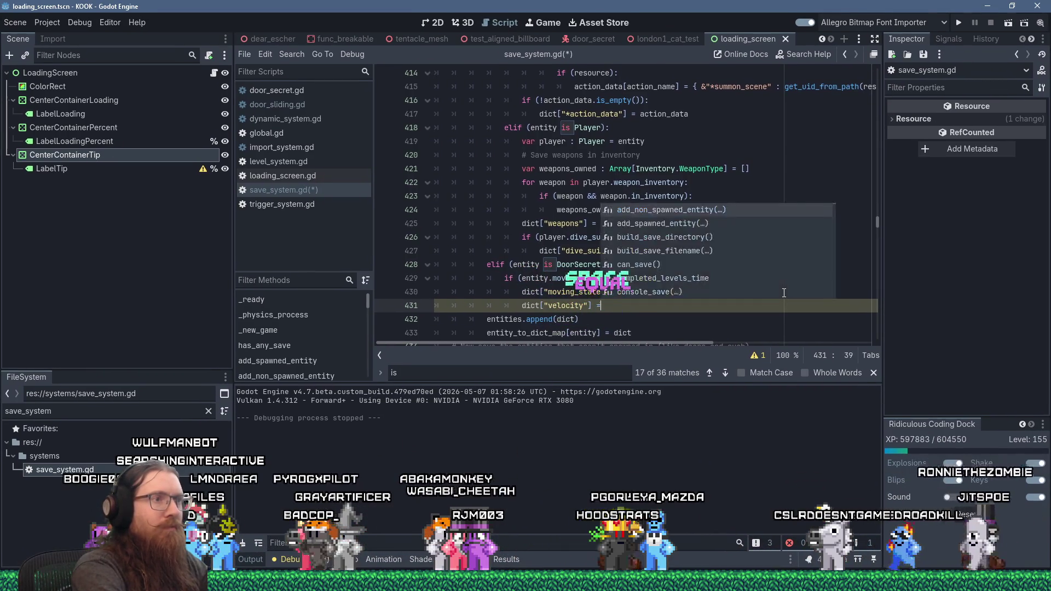
pyautogui.write(' entity.velocity')
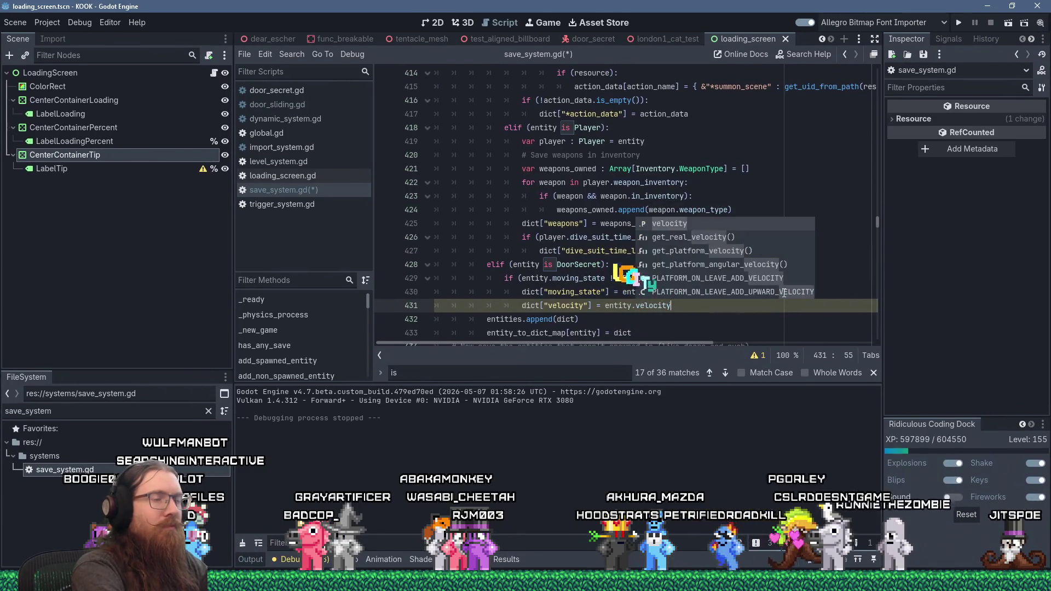
pyautogui.press('Return')
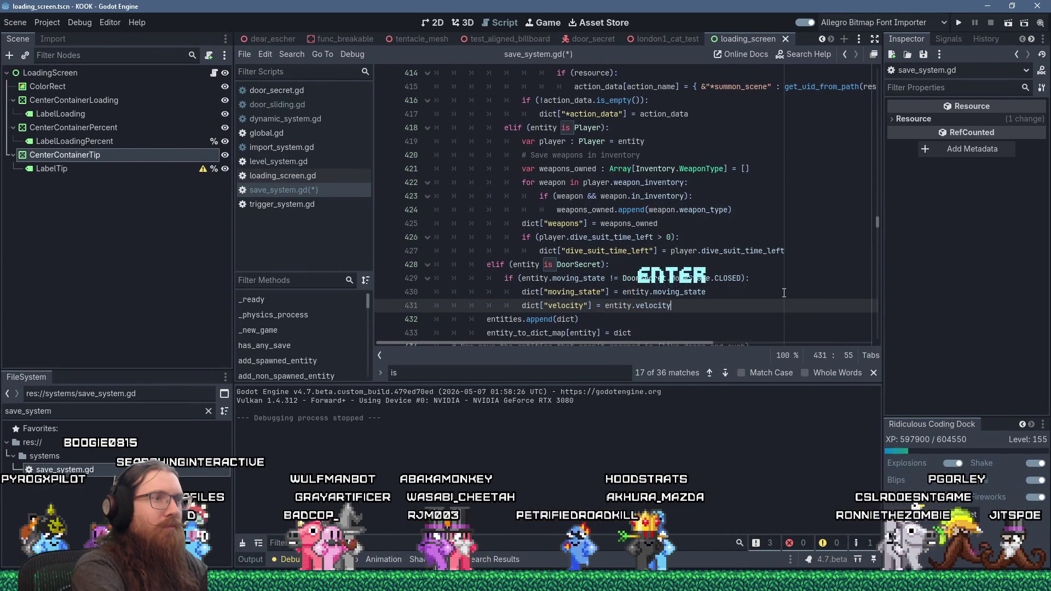
pyautogui.press('Return')
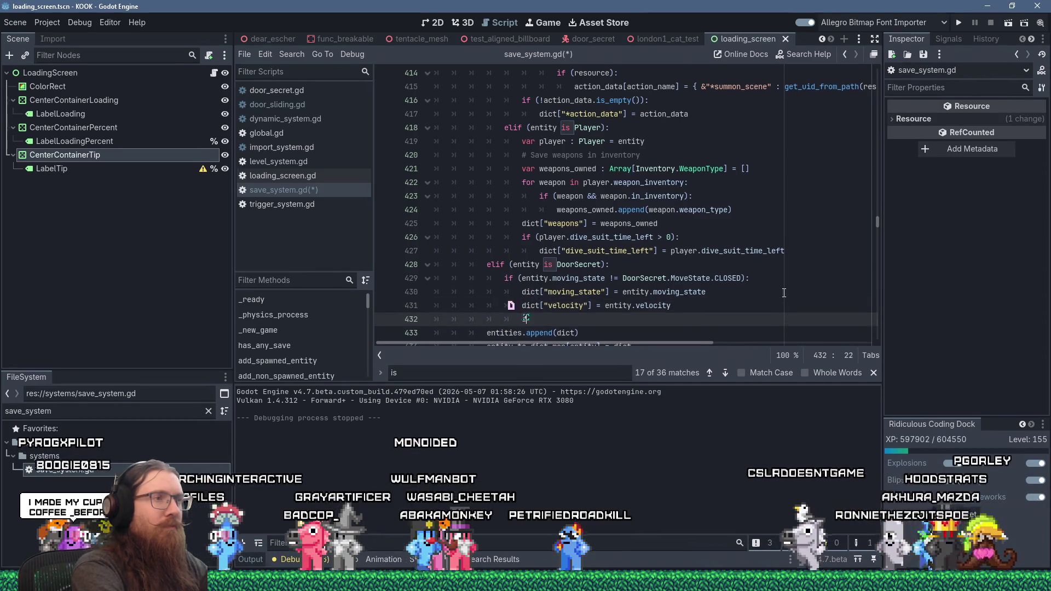
# Step: Add dict["global_transform"] = entity.global_transform, then search the script for global_transform
pyautogui.write('ict["')
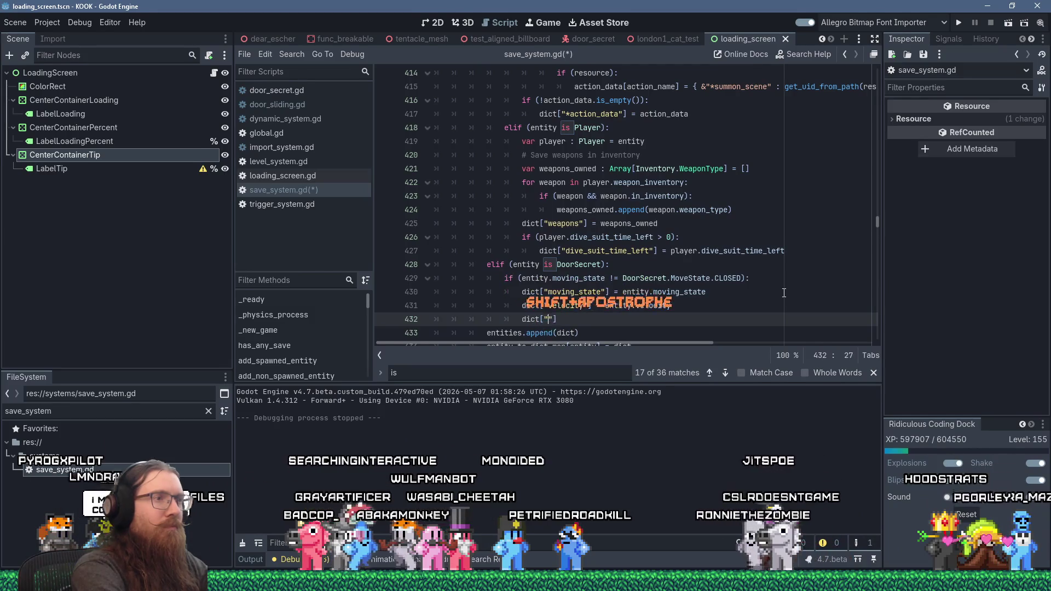
pyautogui.write('global_transform')
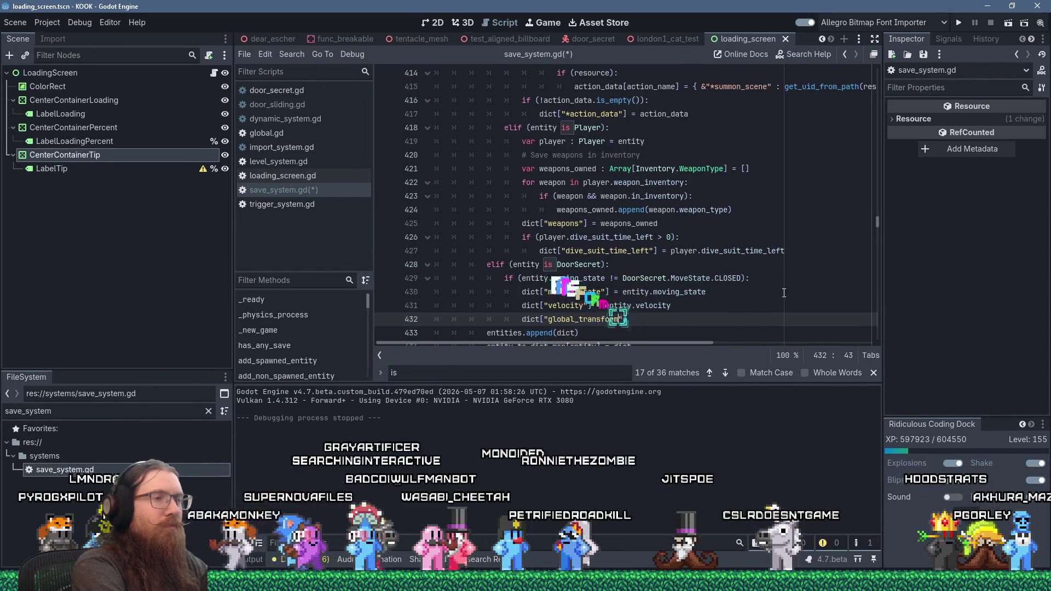
pyautogui.write('"] = entity.global_tra')
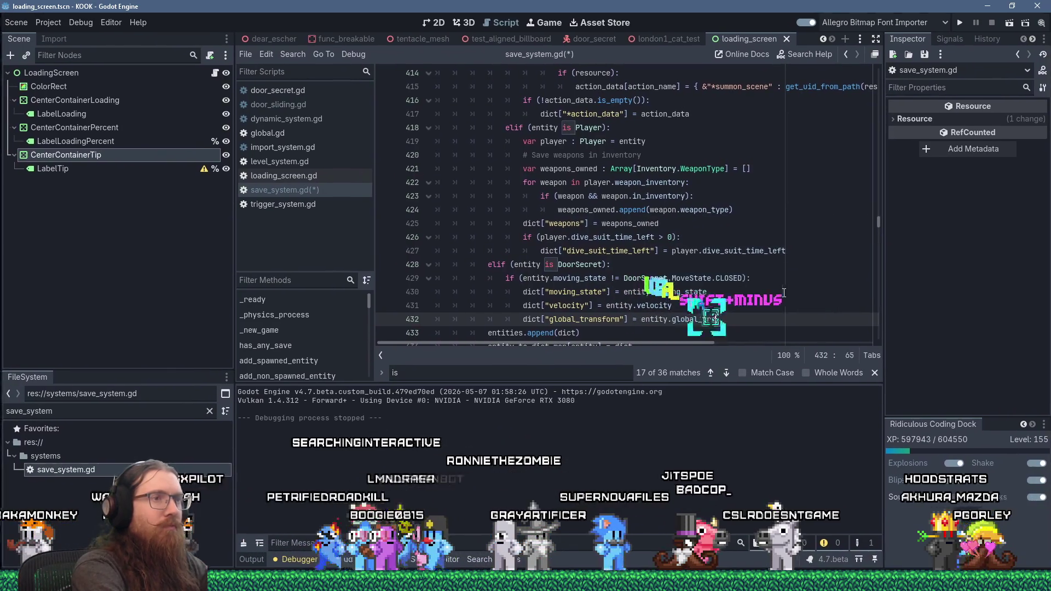
pyautogui.write('nsform')
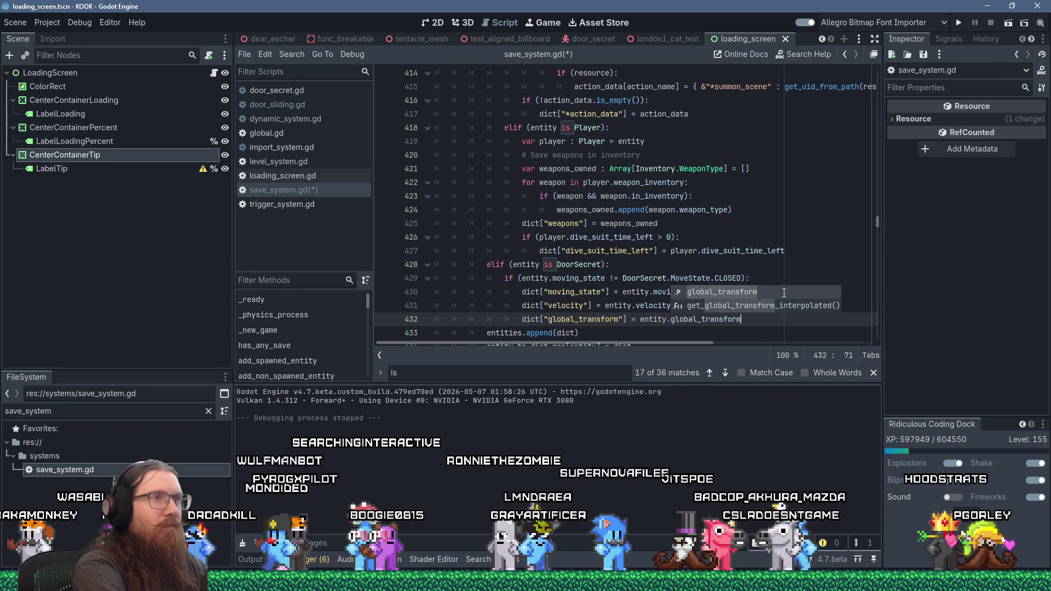
pyautogui.click(619, 157)
pyautogui.hotkey('ctrl', 'f')
pyautogui.write('global_')
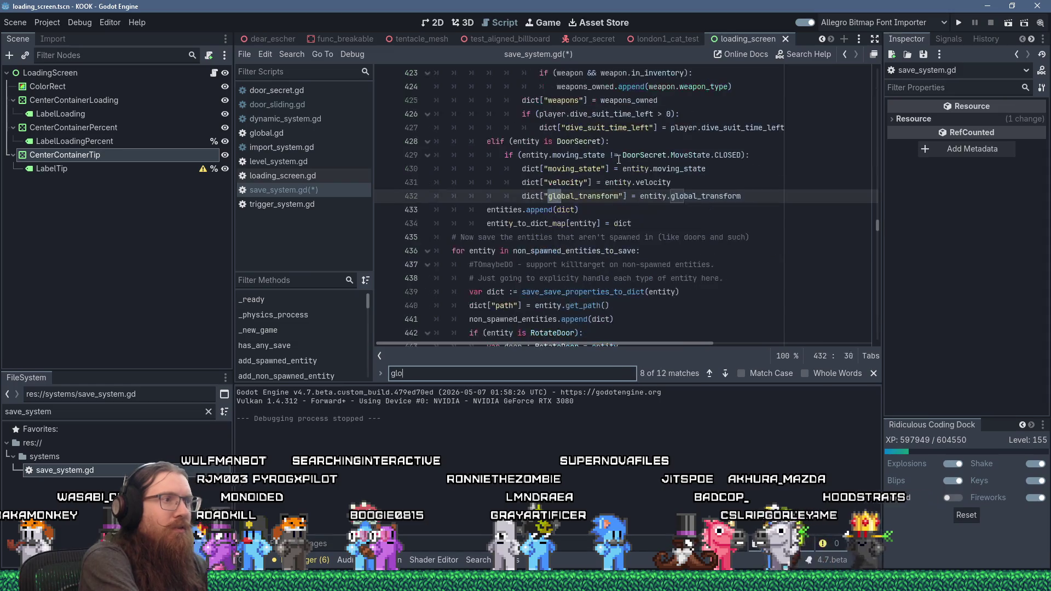
pyautogui.write('transform')
pyautogui.press('Return')
pyautogui.press('Return')
pyautogui.press('Return')
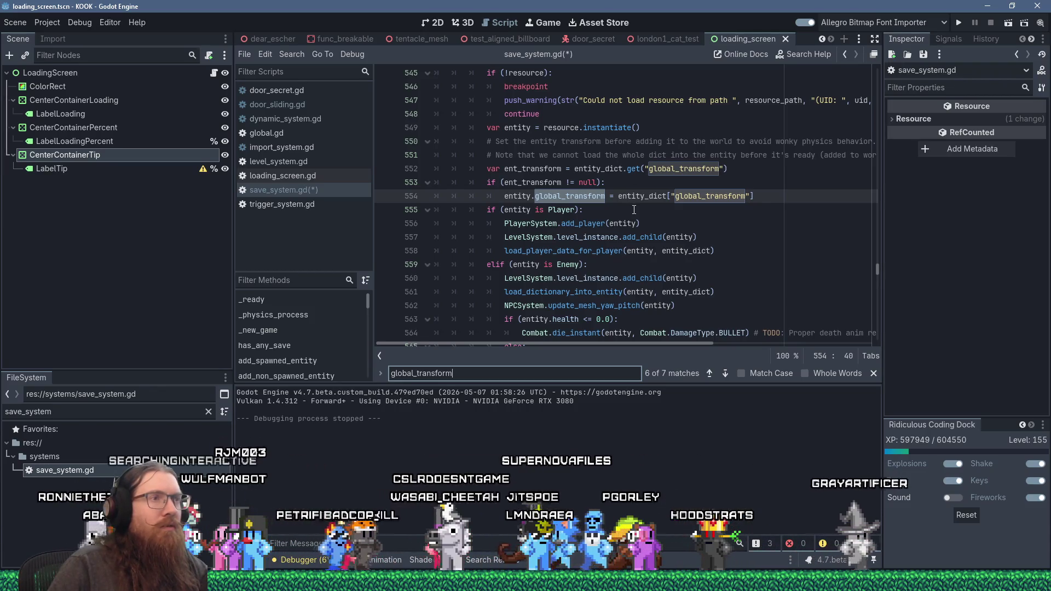
pyautogui.scroll(6, 634, 210)
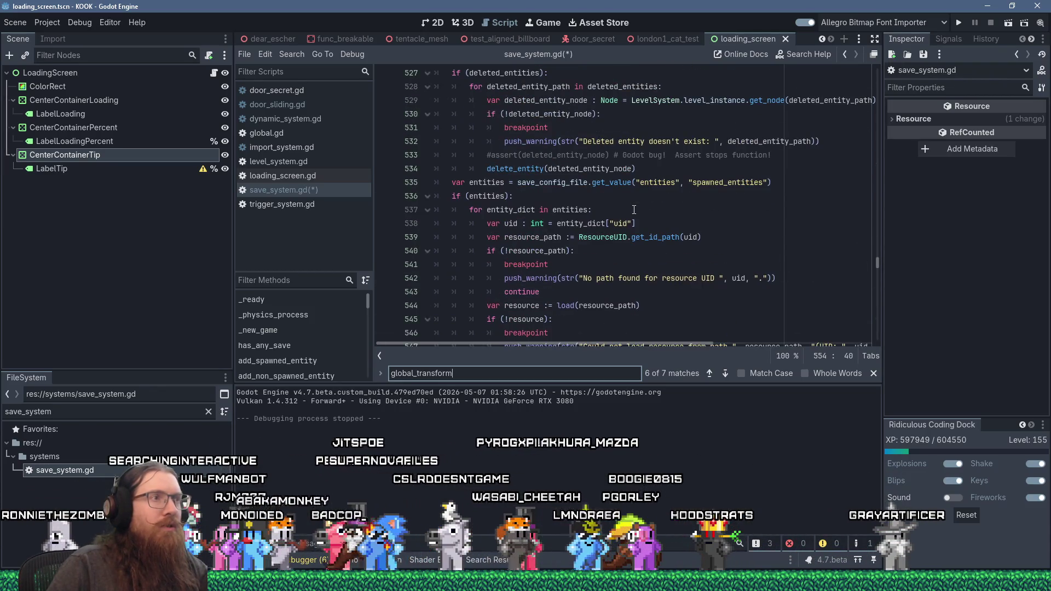
pyautogui.scroll(-10, 634, 209)
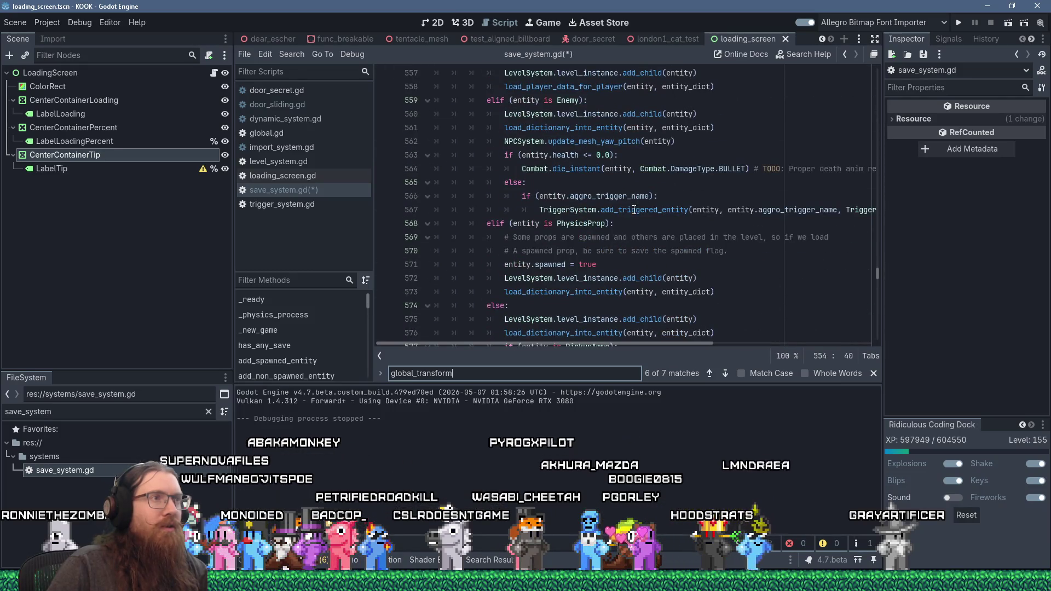
pyautogui.scroll(8, 634, 210)
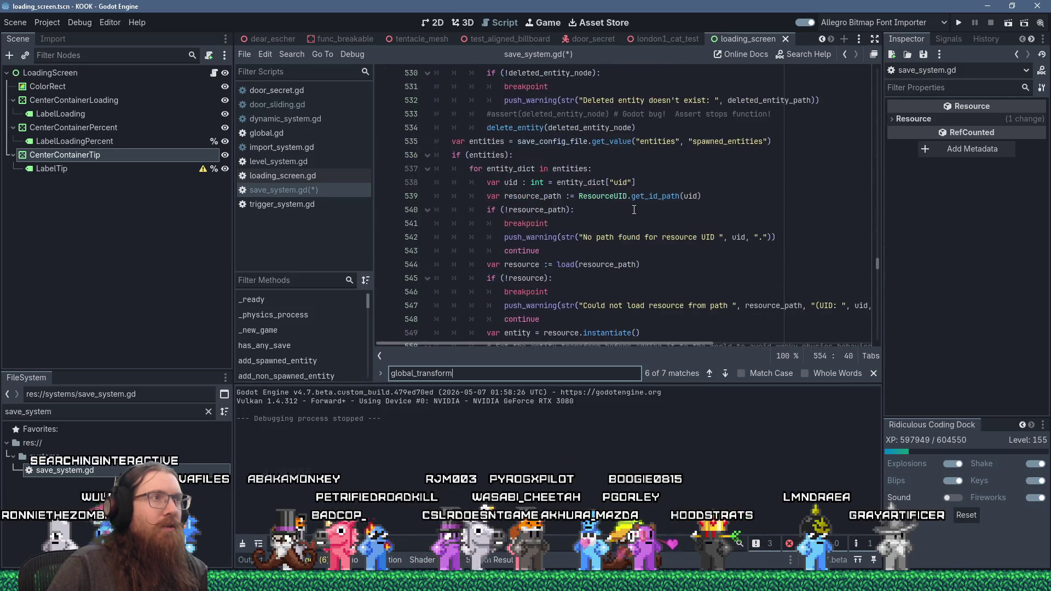
pyautogui.scroll(-6, 634, 209)
pyautogui.scroll(-2, 634, 210)
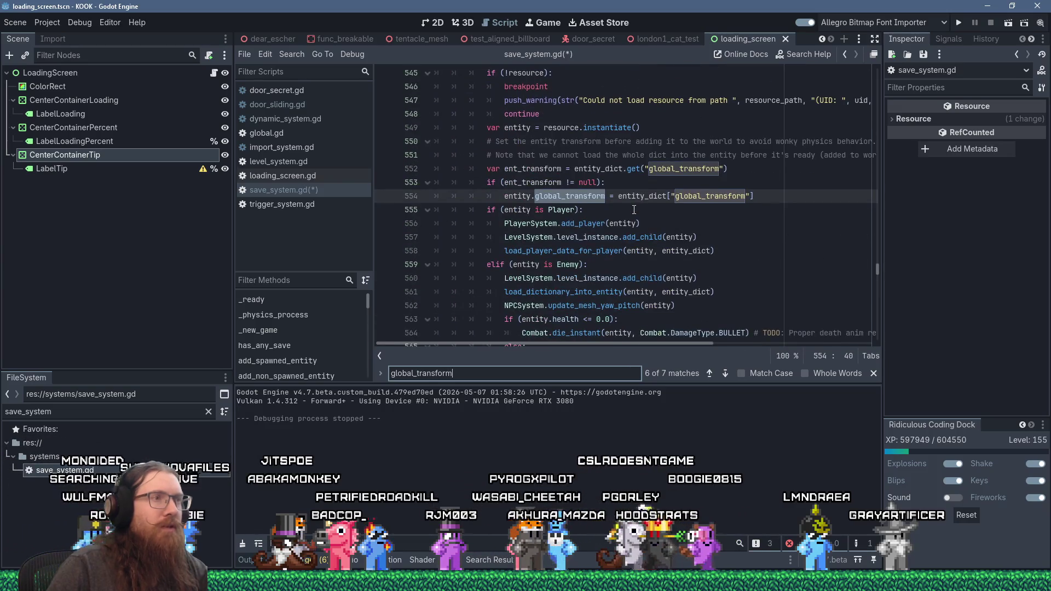
pyautogui.press('F3')
pyautogui.press('F3')
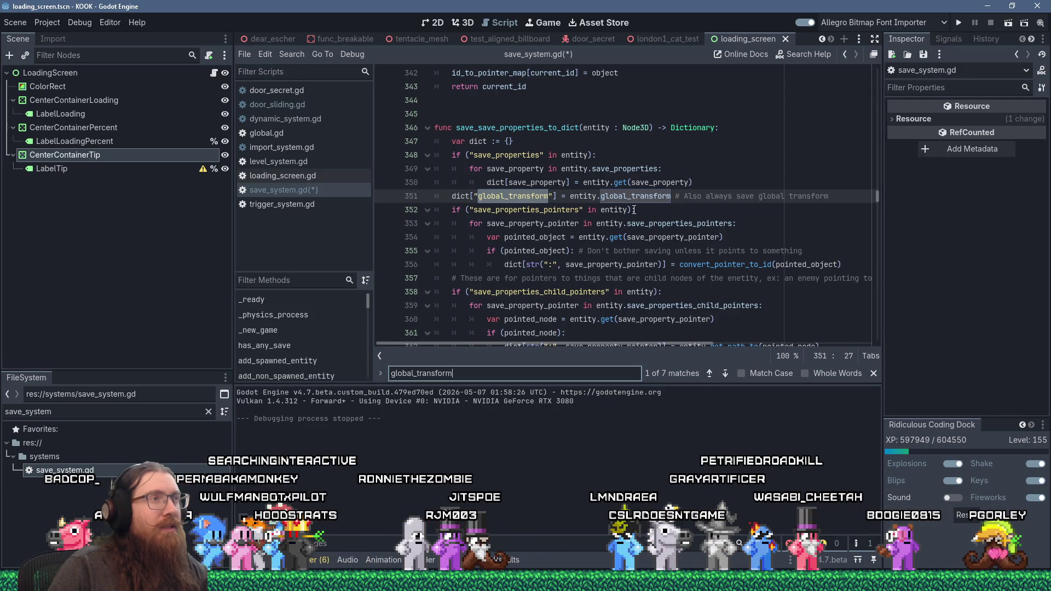
pyautogui.scroll(-5, 634, 210)
pyautogui.scroll(4, 634, 209)
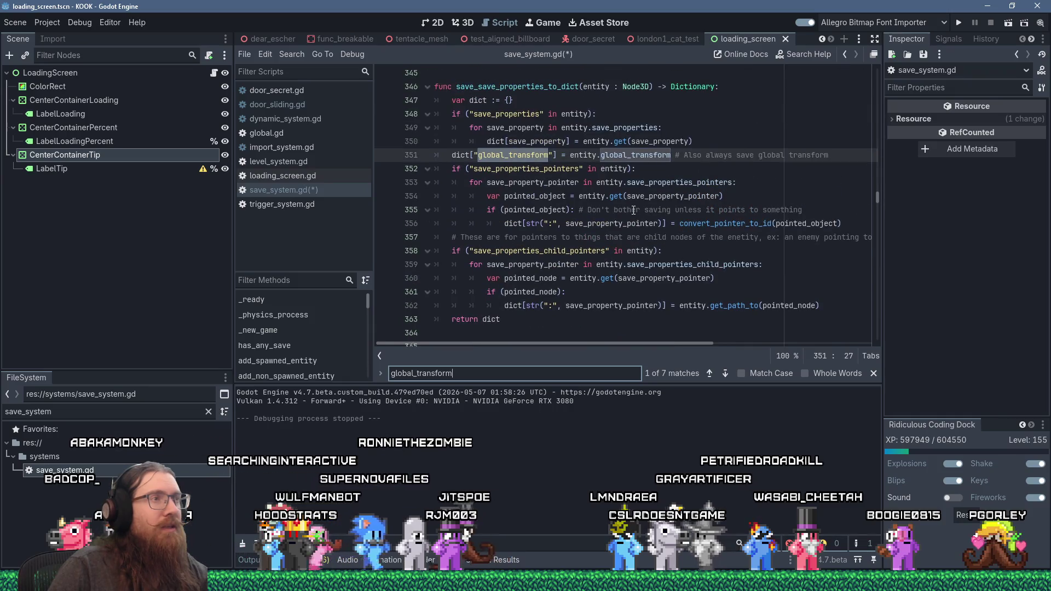
pyautogui.press('Return')
pyautogui.press('Return')
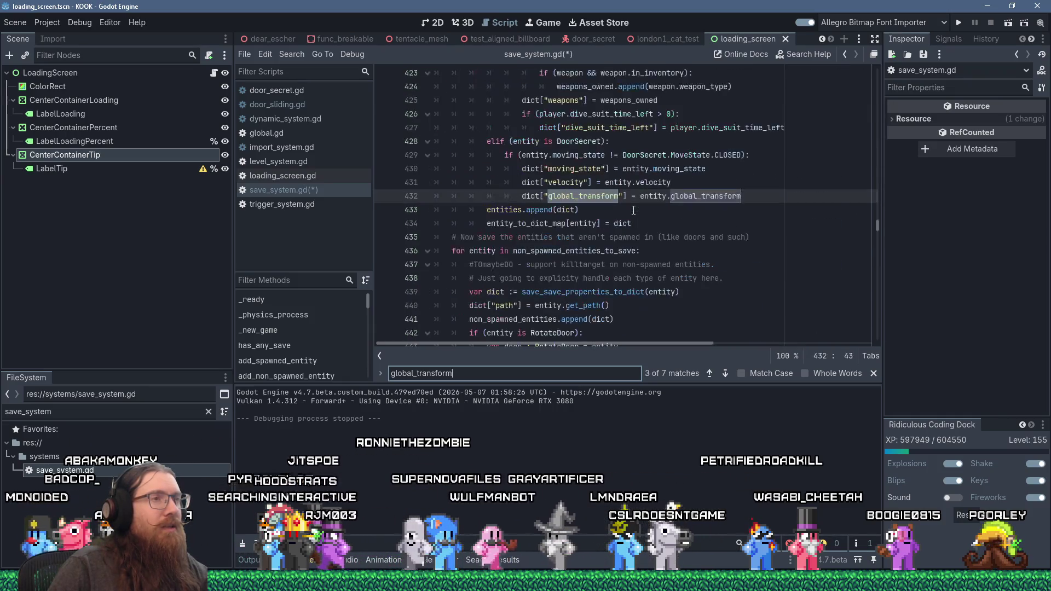
pyautogui.click(769, 203)
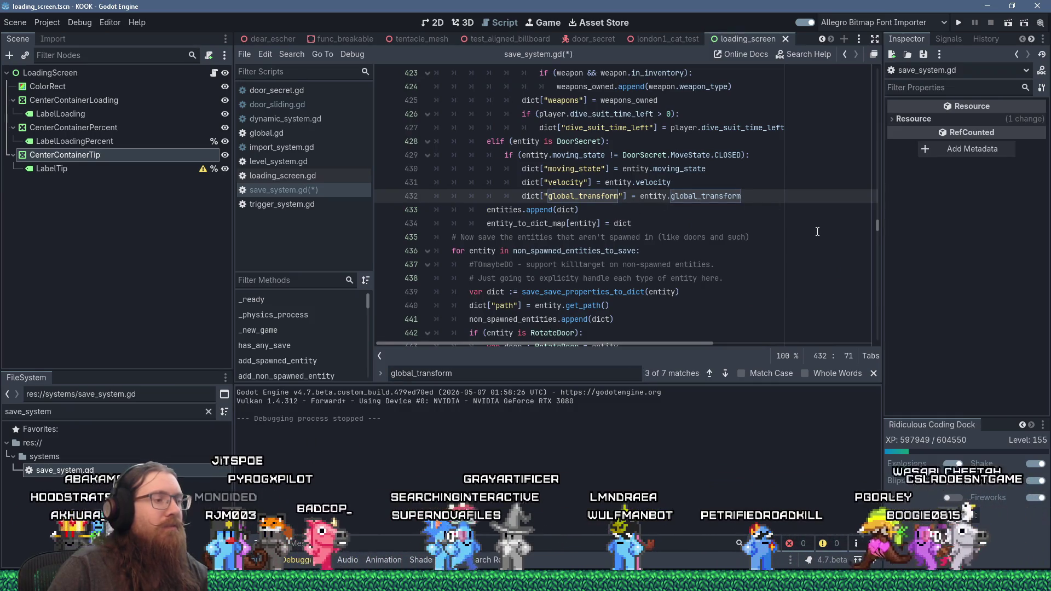
# Step: Comment the global_transform line: 'This is technically always saved right now, but that might change.'
pyautogui.write('# TODO:')
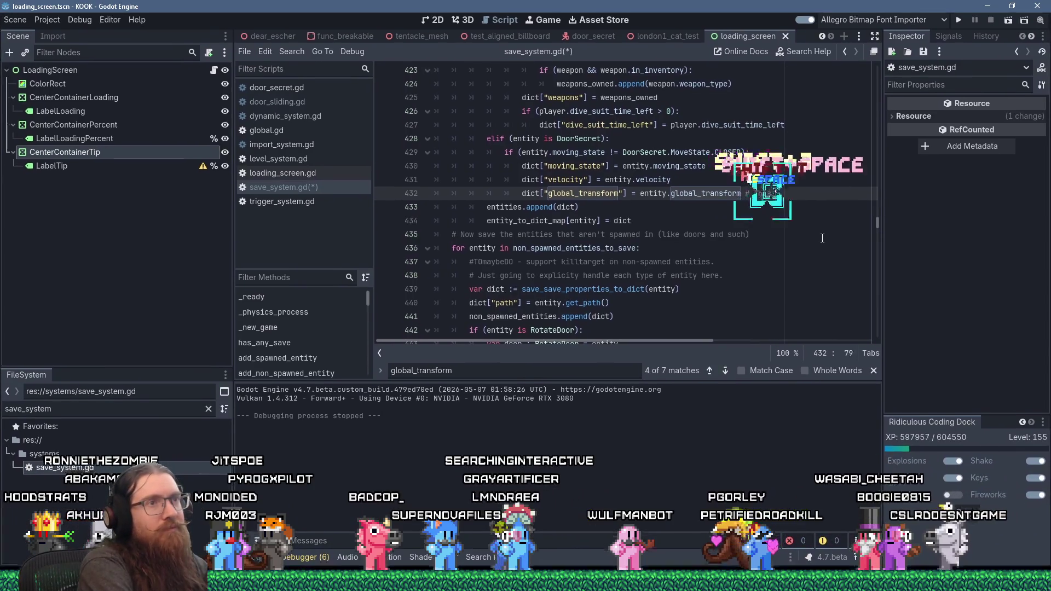
pyautogui.write('is technically a ')
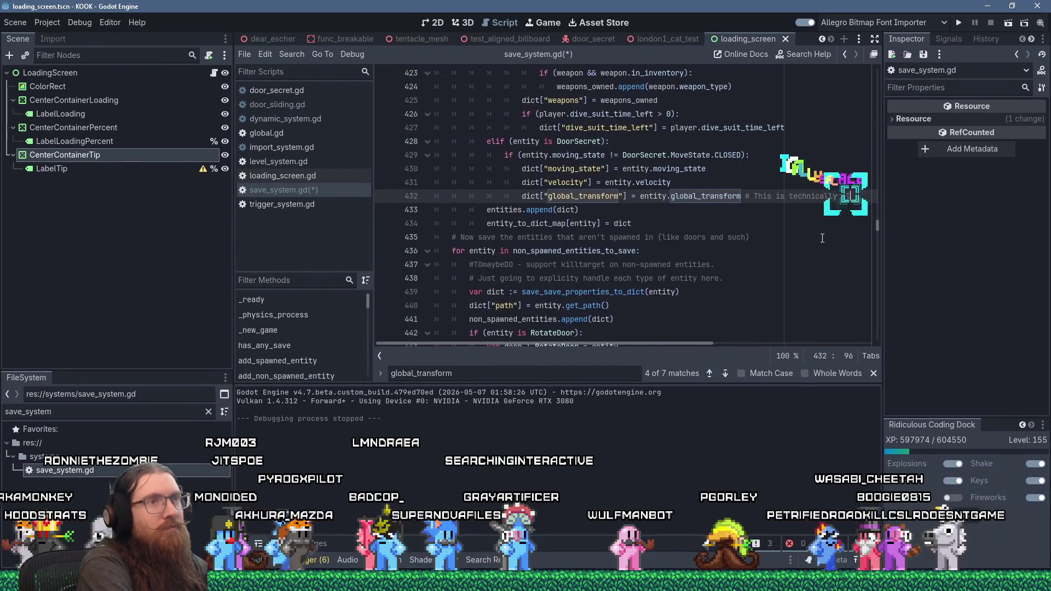
pyautogui.write('ways saved, ')
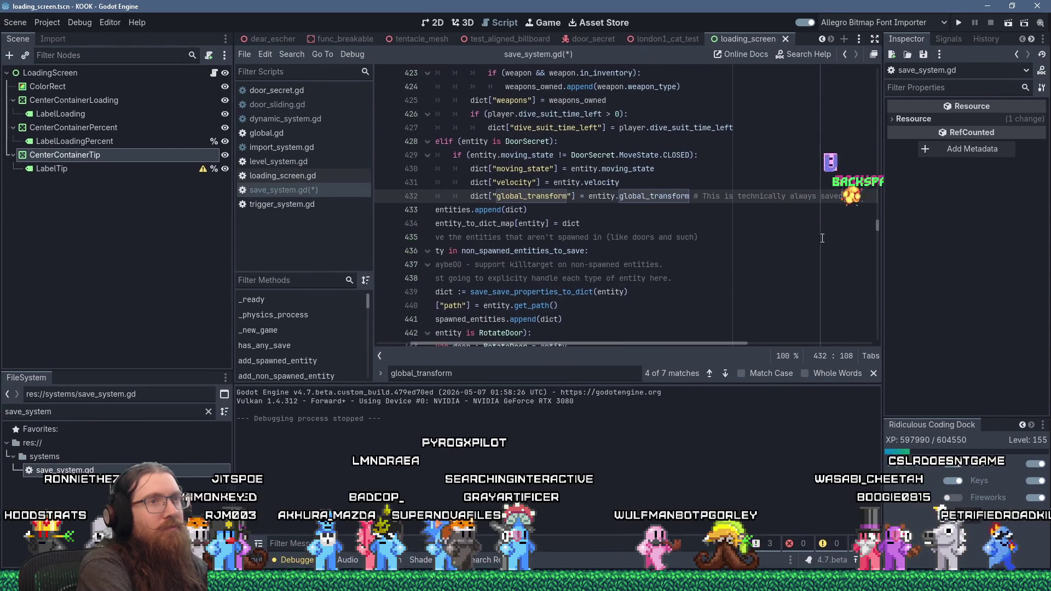
pyautogui.write('bu right now, but ')
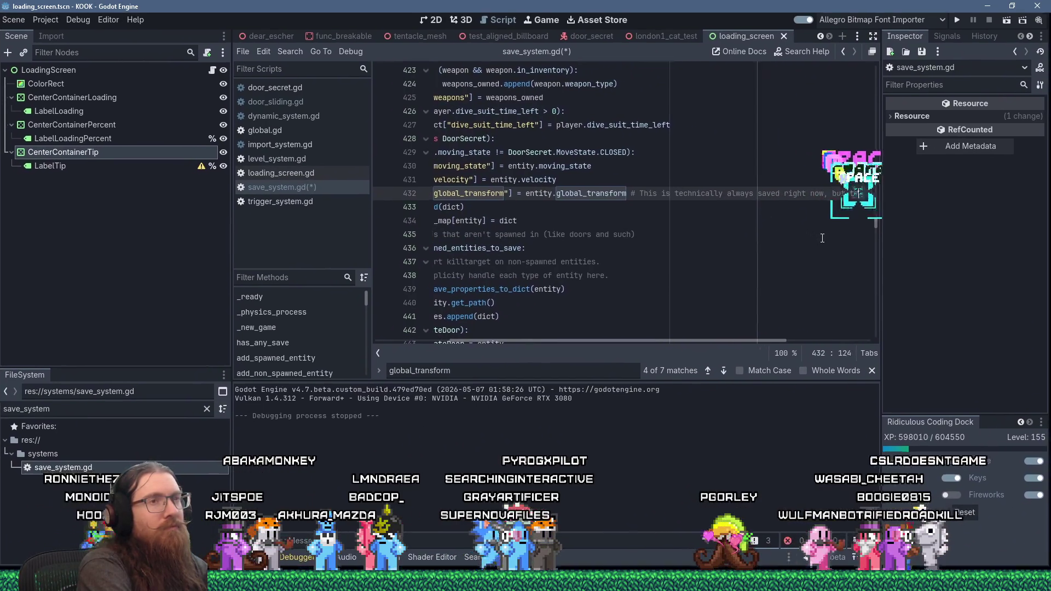
pyautogui.write('at might change.')
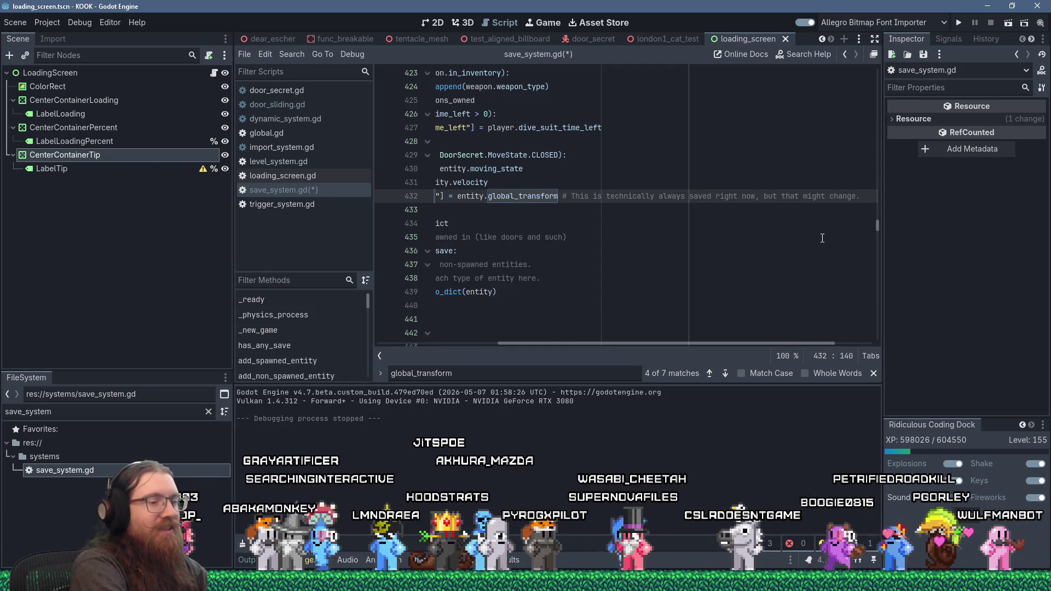
pyautogui.press('Home')
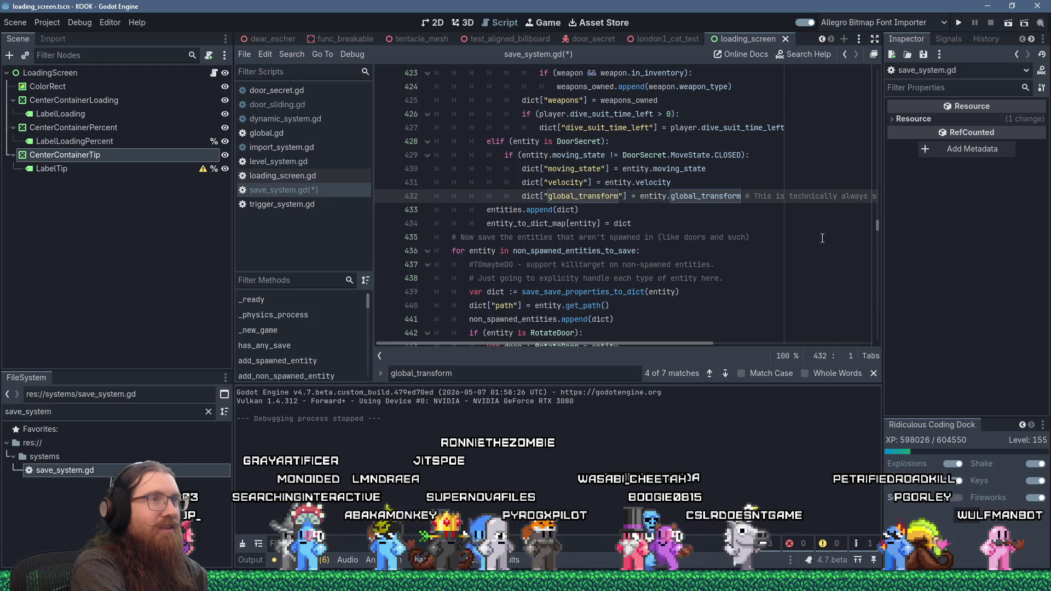
pyautogui.press('Up')
pyautogui.press('Up')
pyautogui.press('Up')
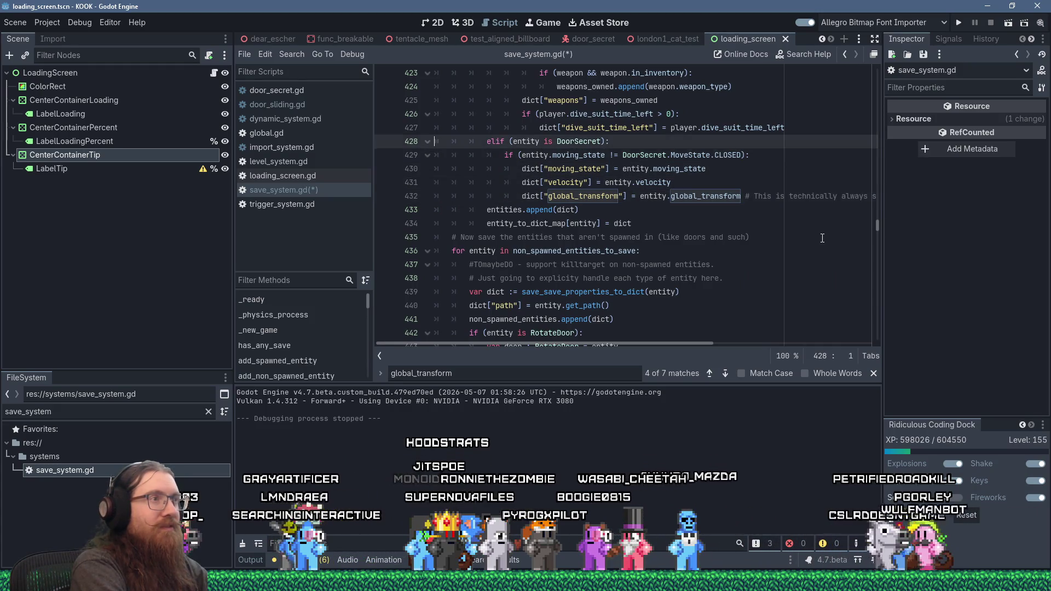
# Step: Start an 'if (entity.velocity' condition on a new line below the moving_state entry
pyautogui.press('Return')
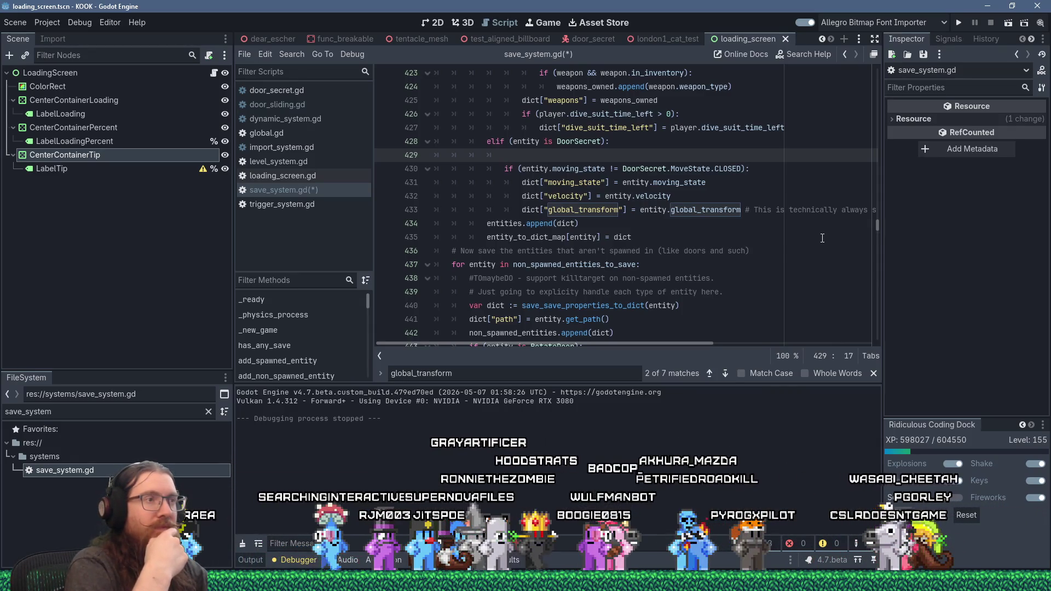
pyautogui.hotkey('shift', 'Up')
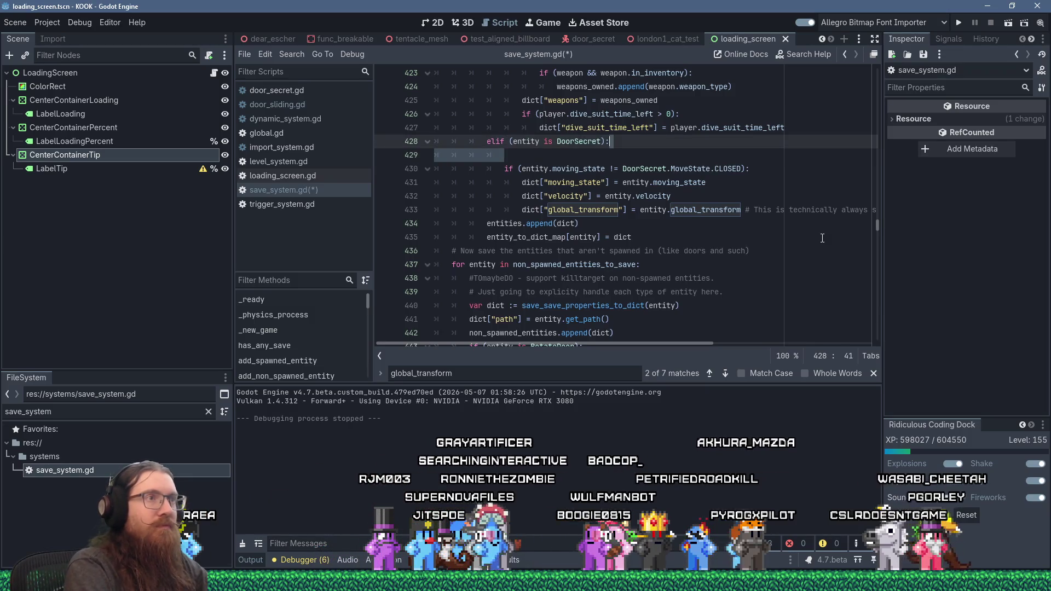
pyautogui.press('Delete')
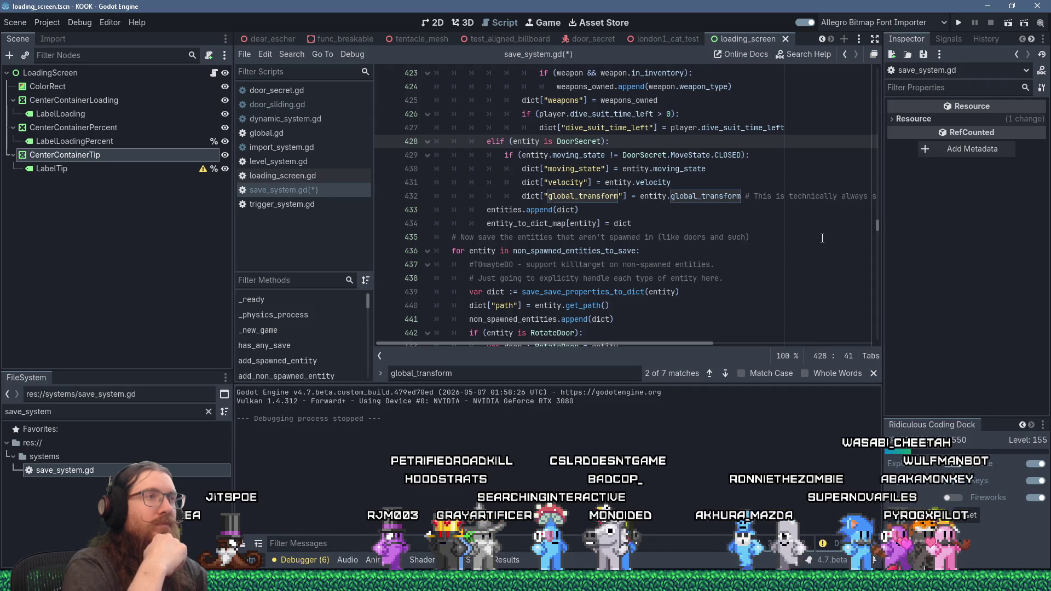
pyautogui.press('Down')
pyautogui.press('Down')
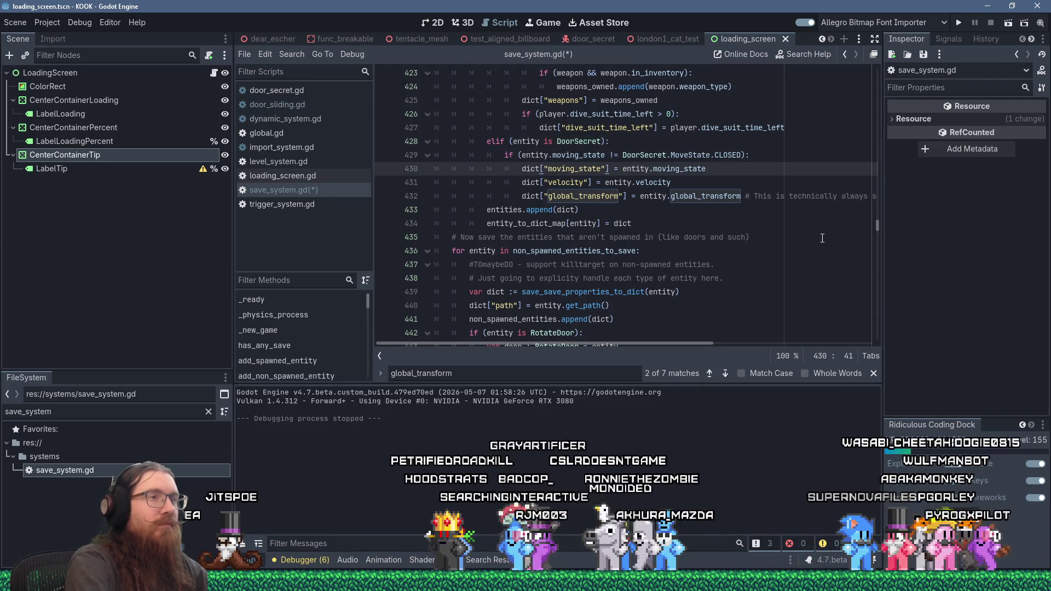
pyautogui.press('Return')
pyautogui.write('if (')
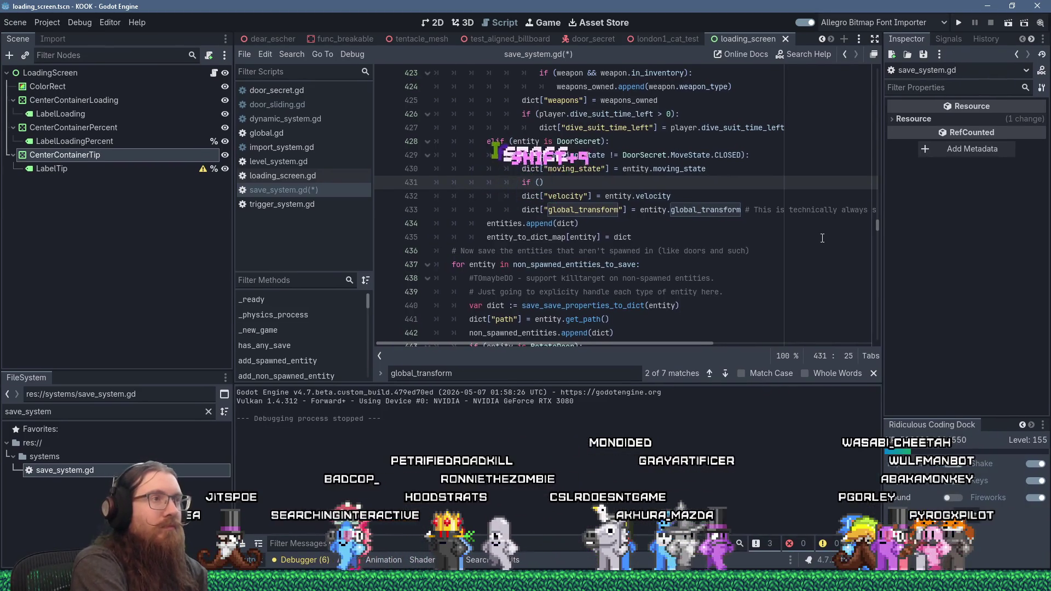
pyautogui.write('entity.velo')
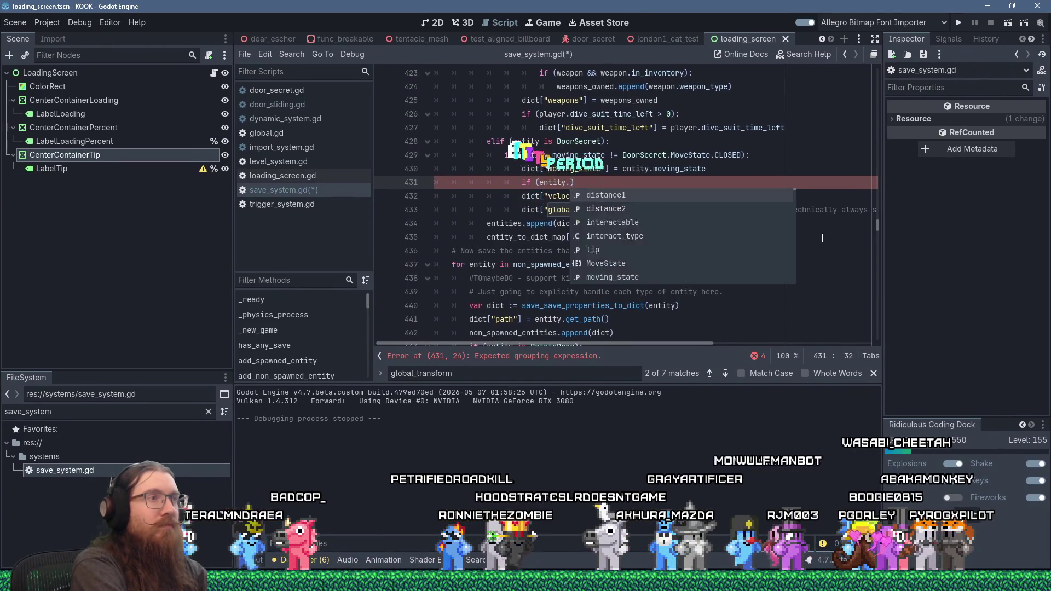
# Step: Complete 'if (entity.velocity):' and indent the velocity entry underneath it
pyautogui.press('Return')
pyautogui.press('End')
pyautogui.write(':')
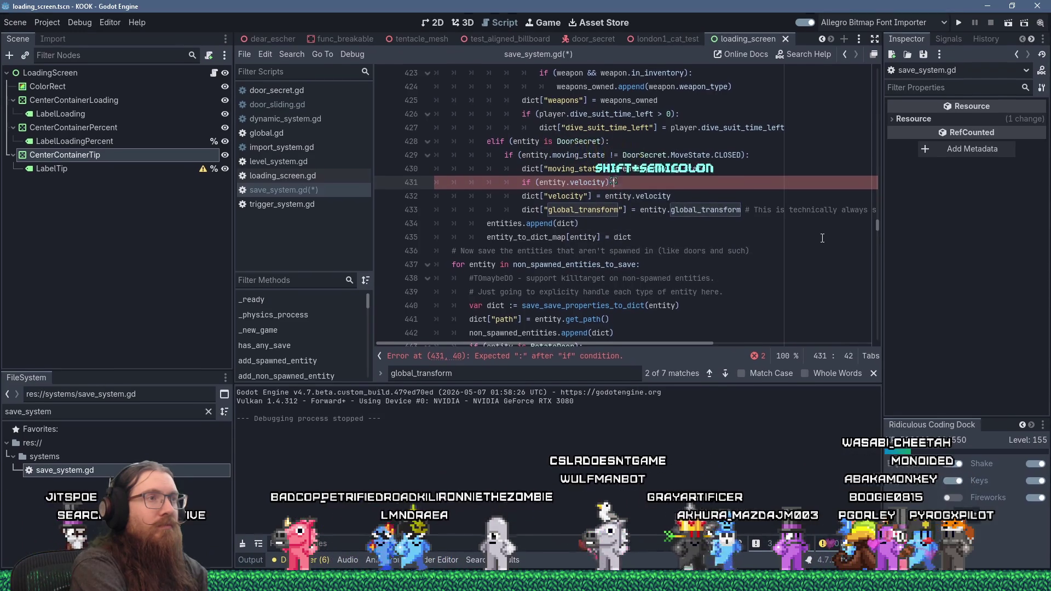
pyautogui.press('Down')
pyautogui.press('Home')
pyautogui.press('Tab')
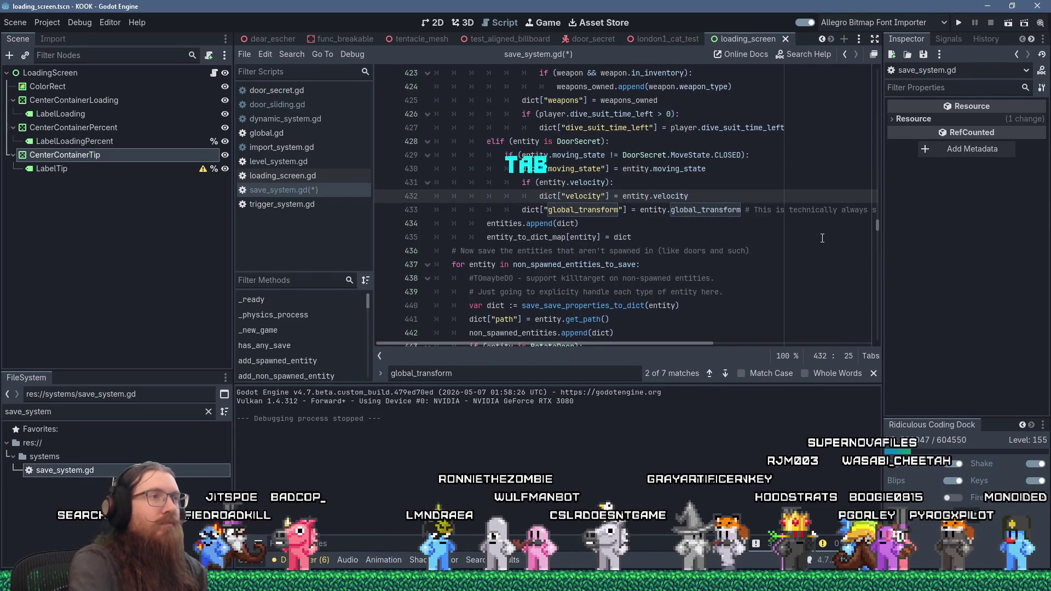
pyautogui.click(589, 211)
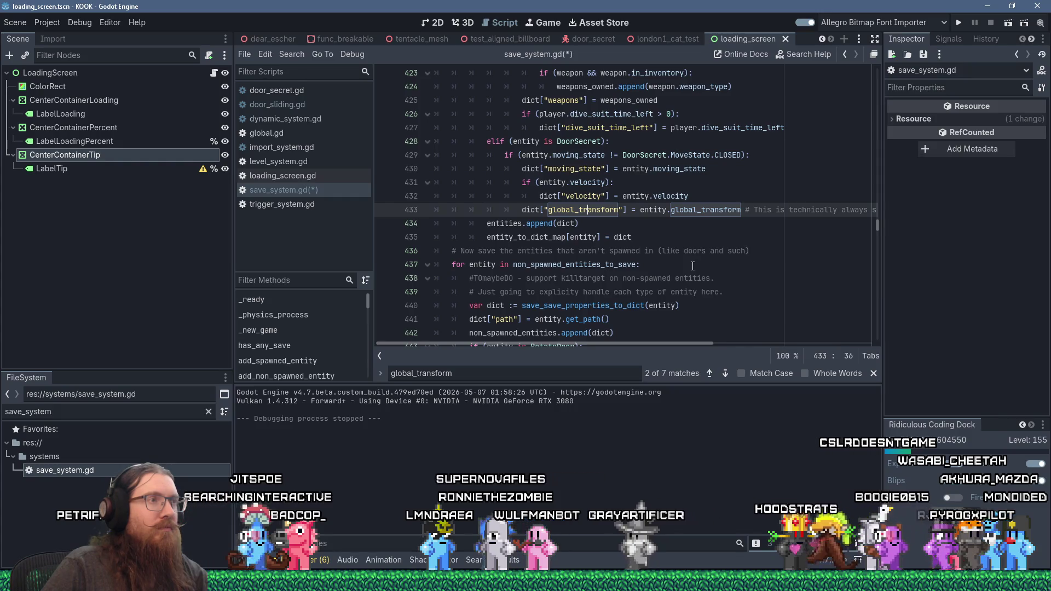
# Step: Cut the DoorSecret elif block out of save_entity_data's spawned-entity loop
pyautogui.scroll(9, 693, 266)
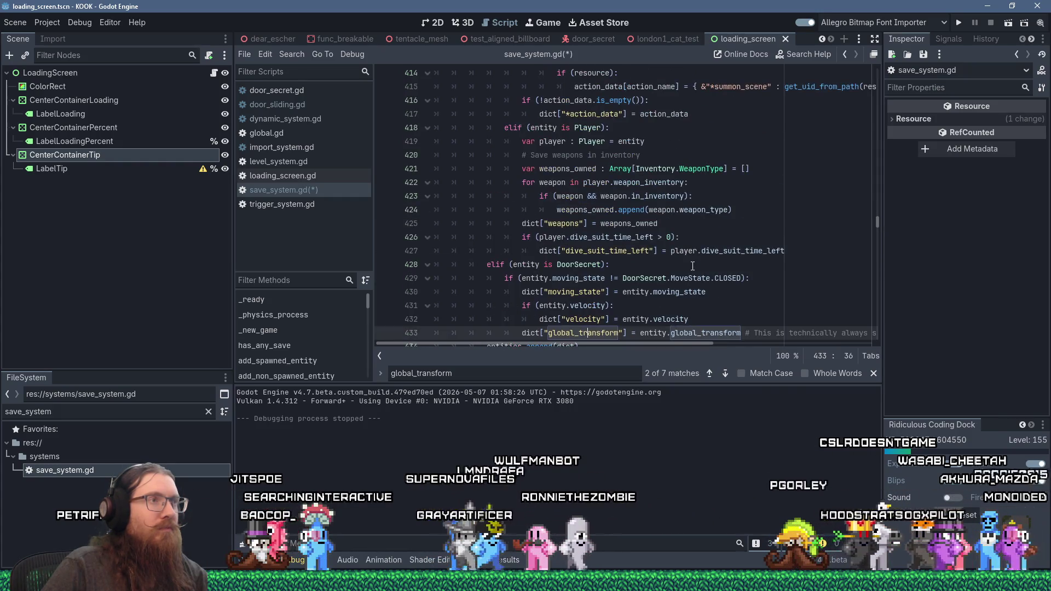
pyautogui.scroll(8, 692, 266)
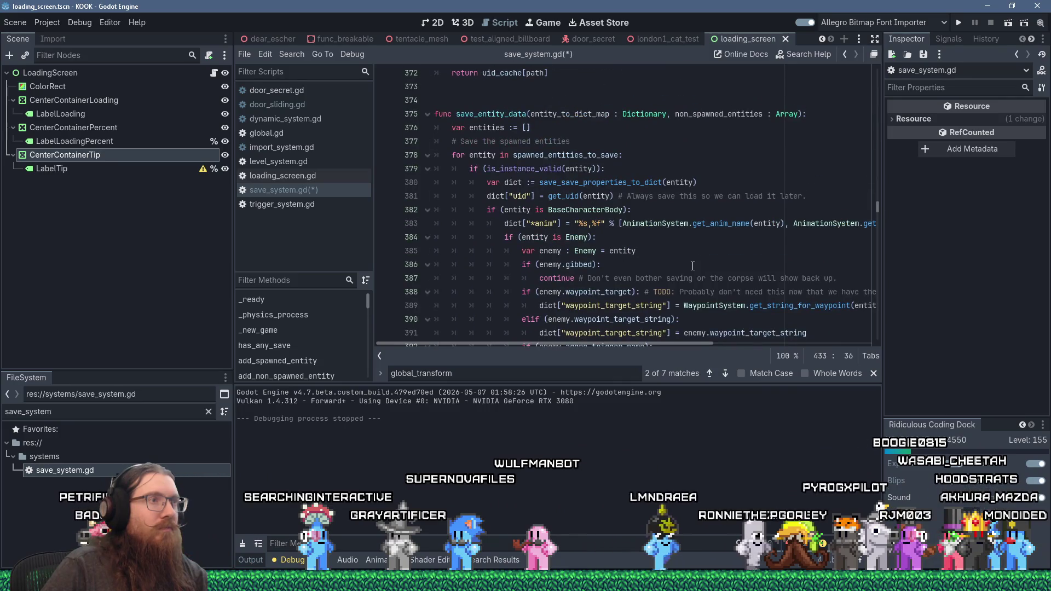
pyautogui.scroll(-12, 692, 266)
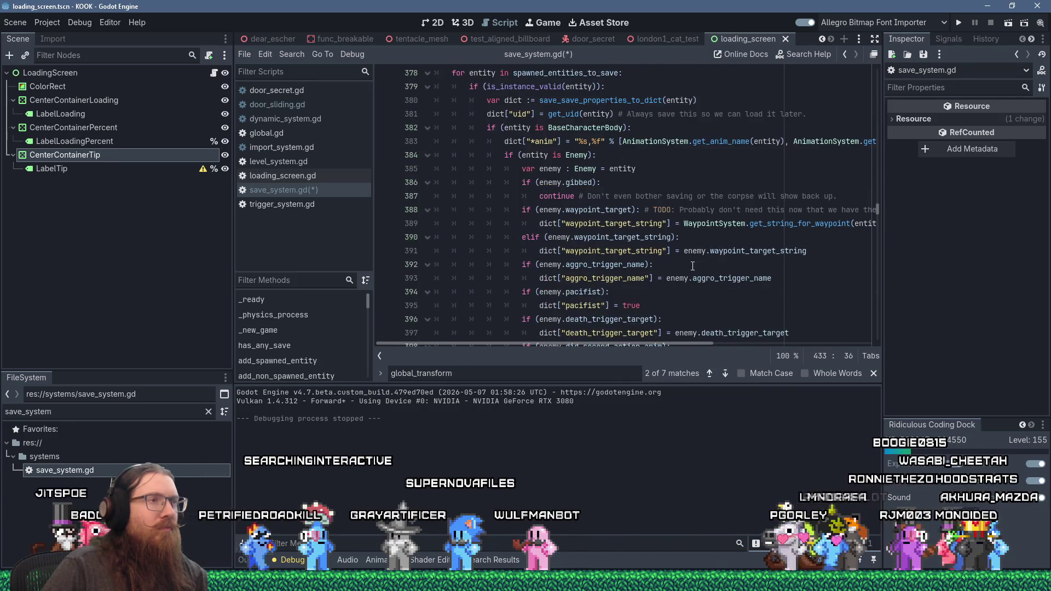
pyautogui.scroll(-6, 693, 266)
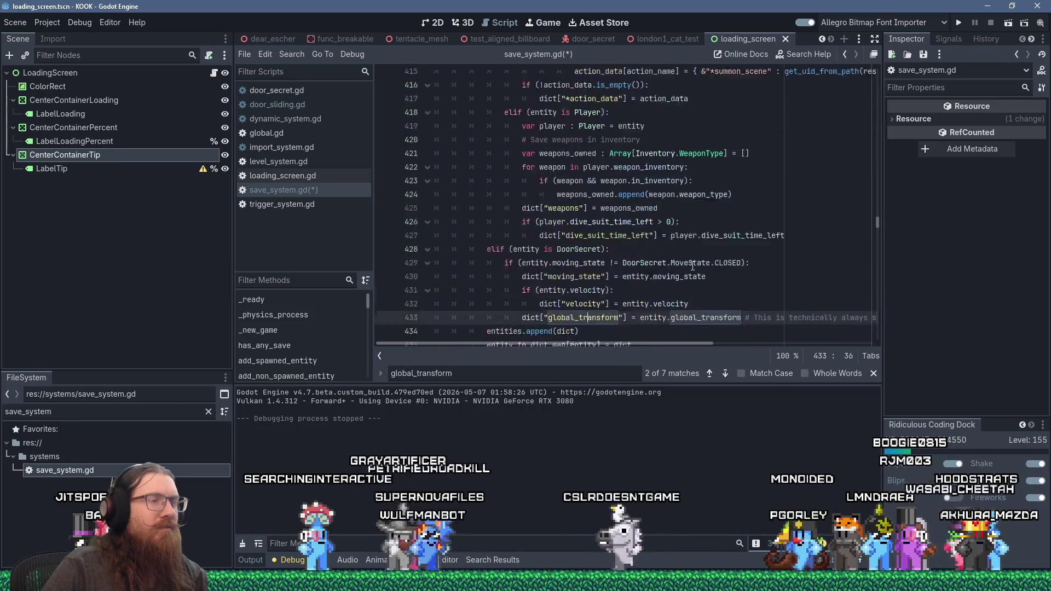
pyautogui.scroll(9, 692, 266)
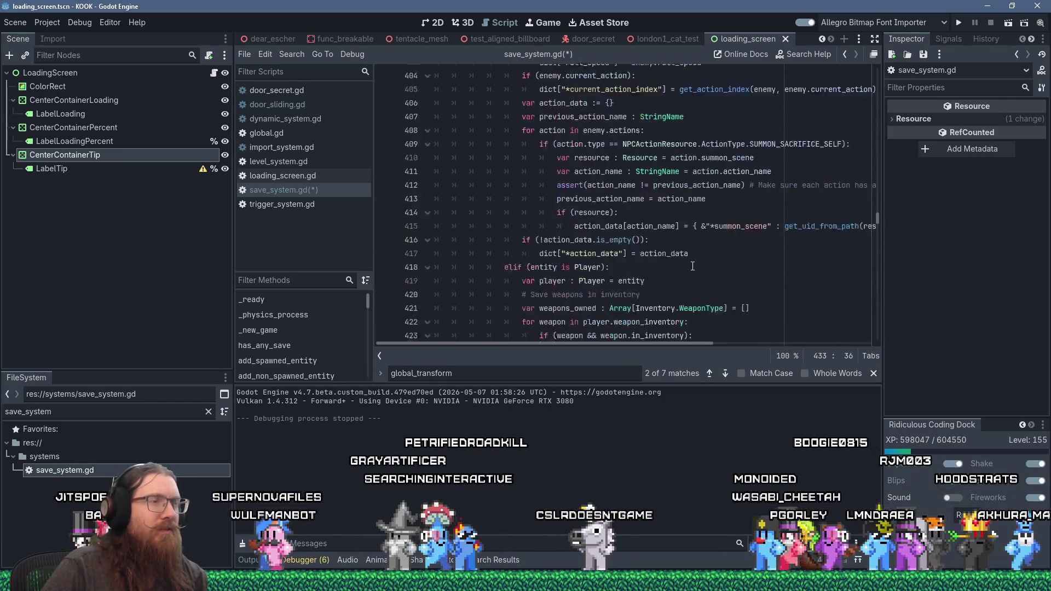
pyautogui.scroll(-8, 692, 266)
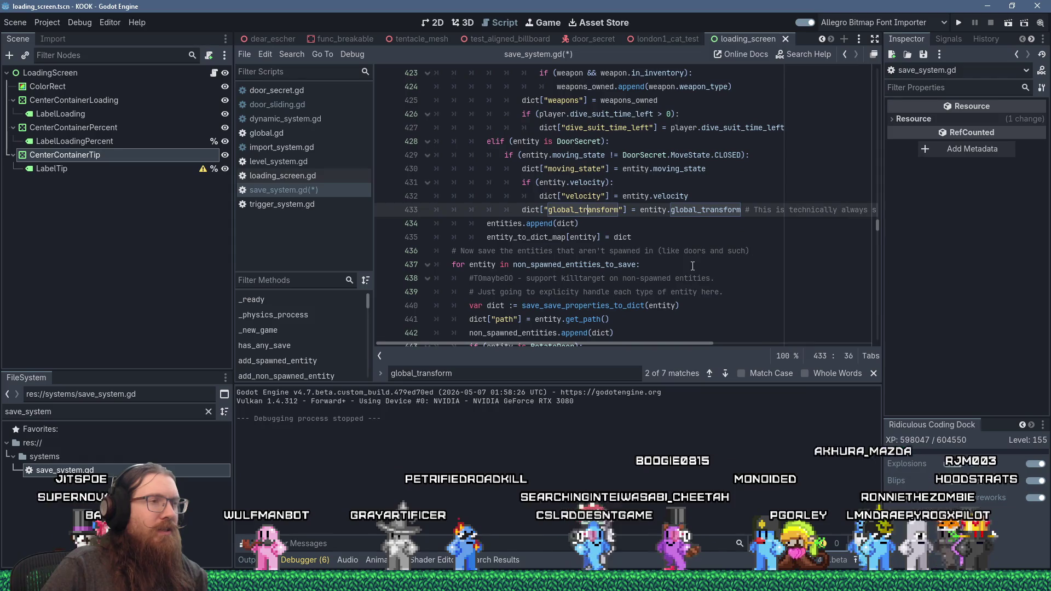
pyautogui.scroll(-3, 692, 266)
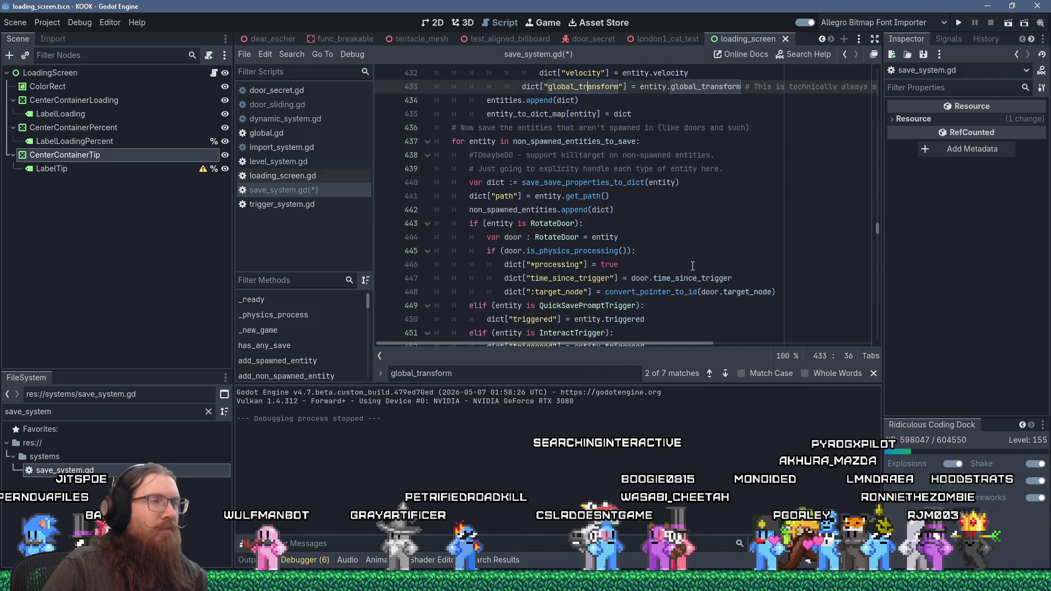
pyautogui.scroll(4, 692, 266)
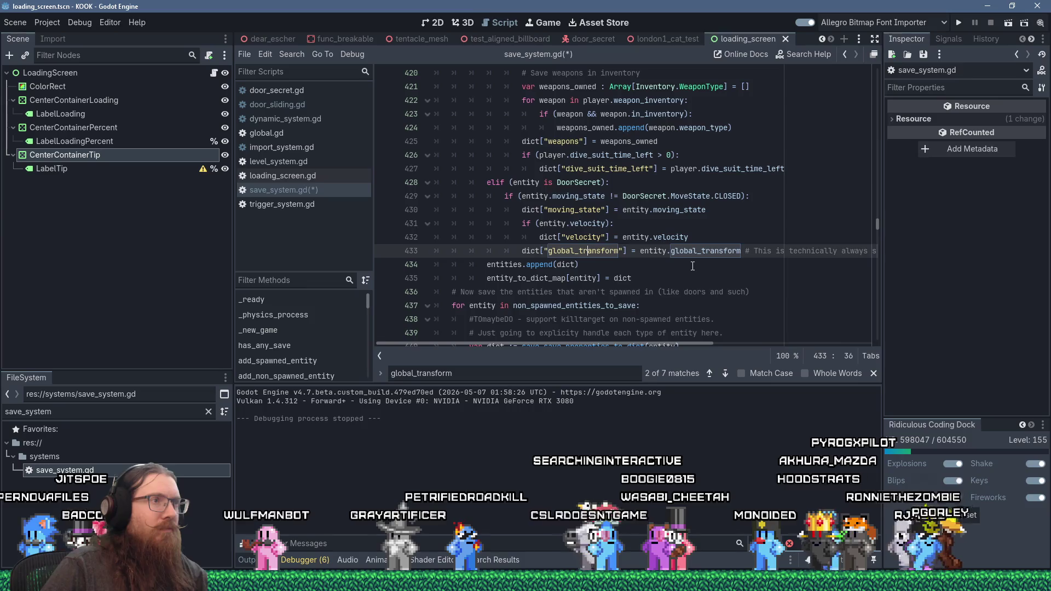
pyautogui.scroll(17, 692, 266)
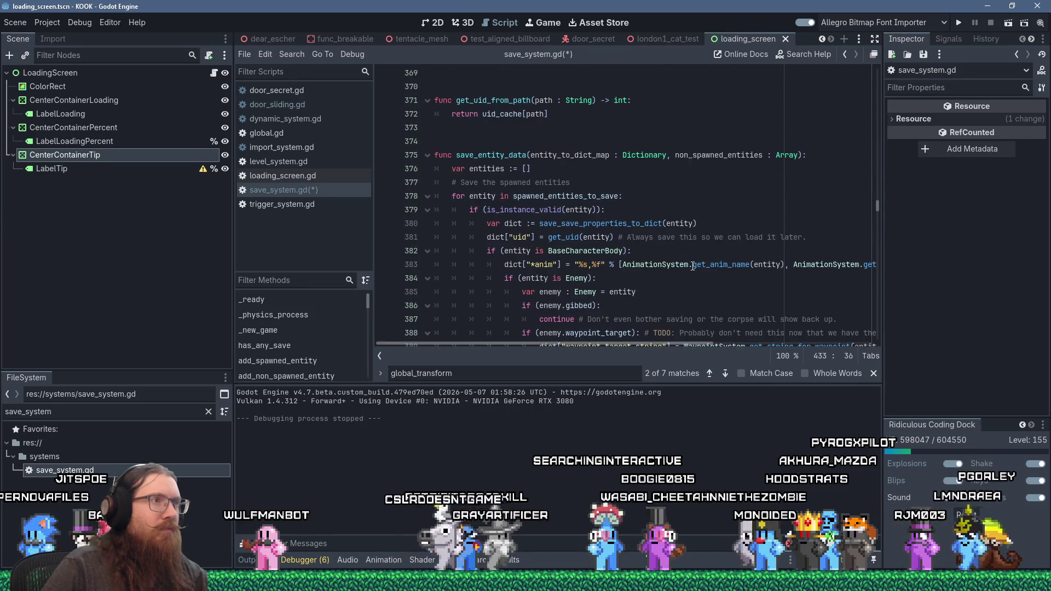
pyautogui.scroll(-17, 692, 266)
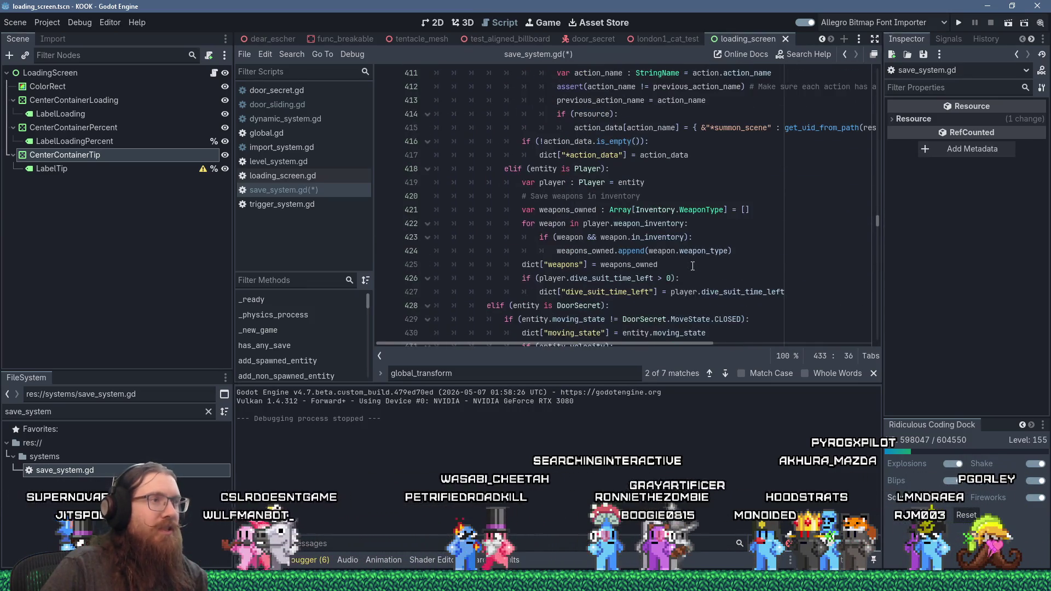
pyautogui.hotkey('ctrl', 'z')
pyautogui.scroll(-6, 568, 233)
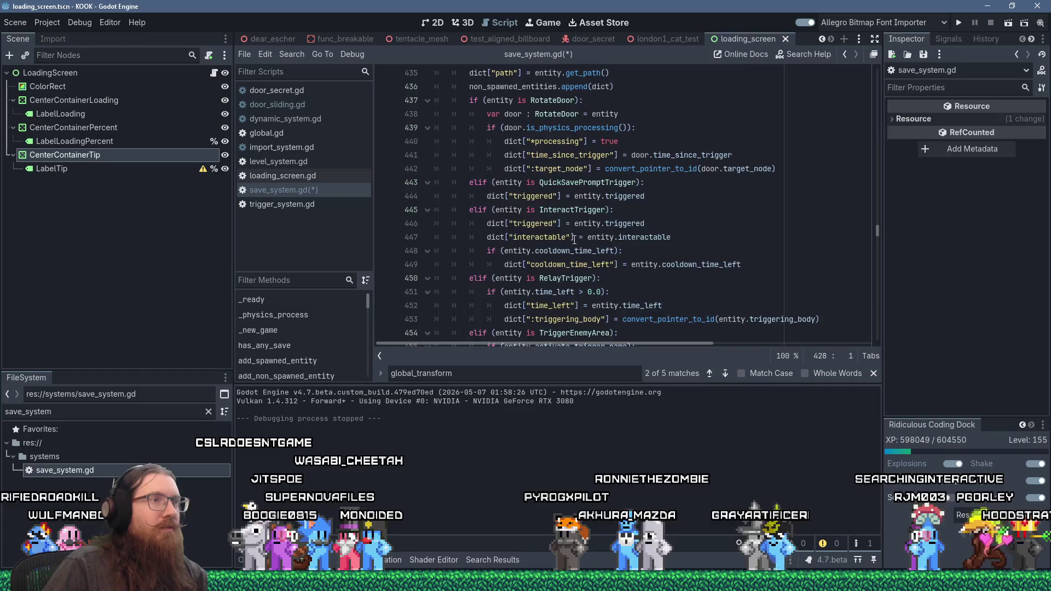
# Step: Paste the DoorSecret block after the TriggerEnemyArea branch in the non-spawned loop
pyautogui.click(495, 246)
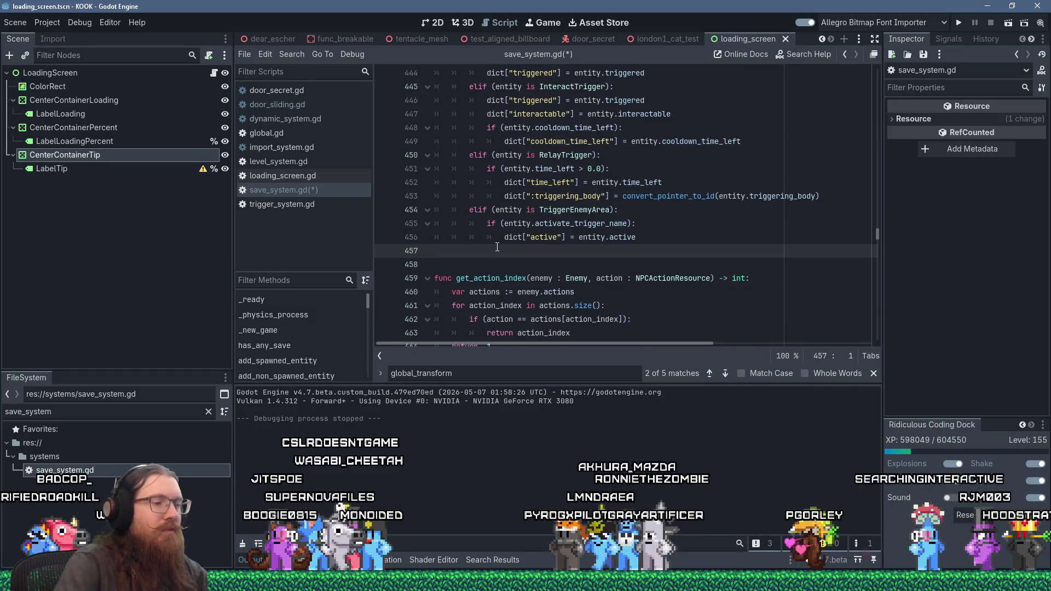
pyautogui.hotkey('ctrl', 'shift', 'z')
pyautogui.press('Home')
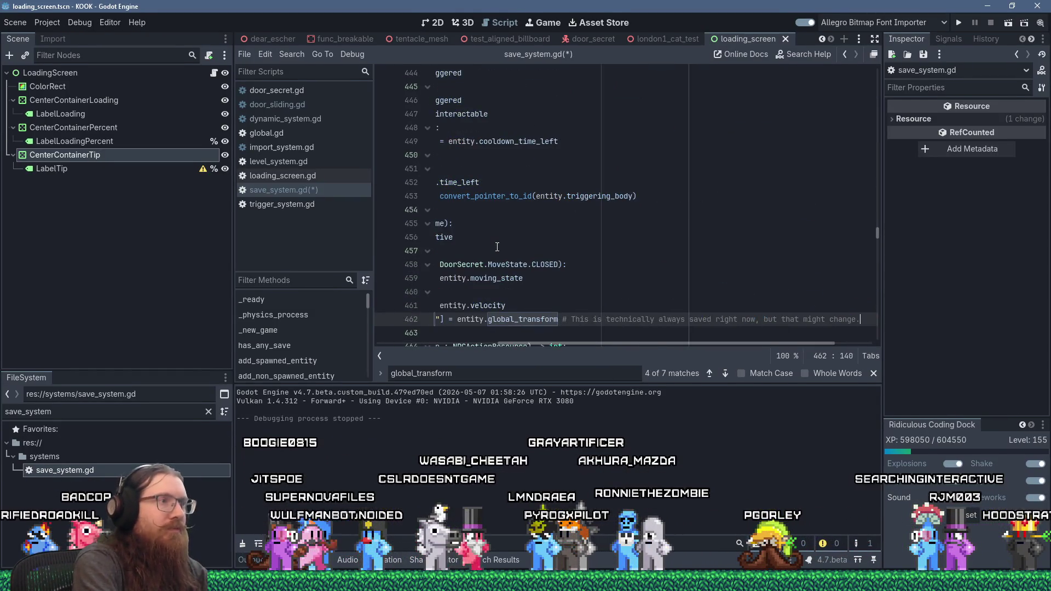
pyautogui.scroll(-5, 496, 246)
pyautogui.press('pageup')
pyautogui.press('pageup')
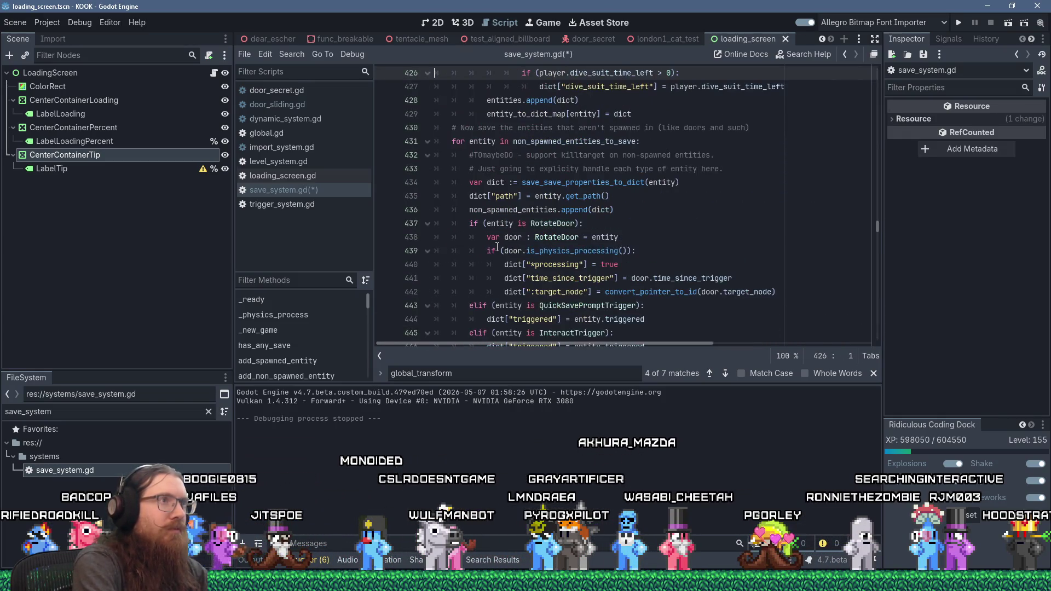
# Step: Search for 'doorsecret' and dedent the pasted lines 457–462 by one level
pyautogui.hotkey('ctrl', 'f')
pyautogui.write('doorsecret')
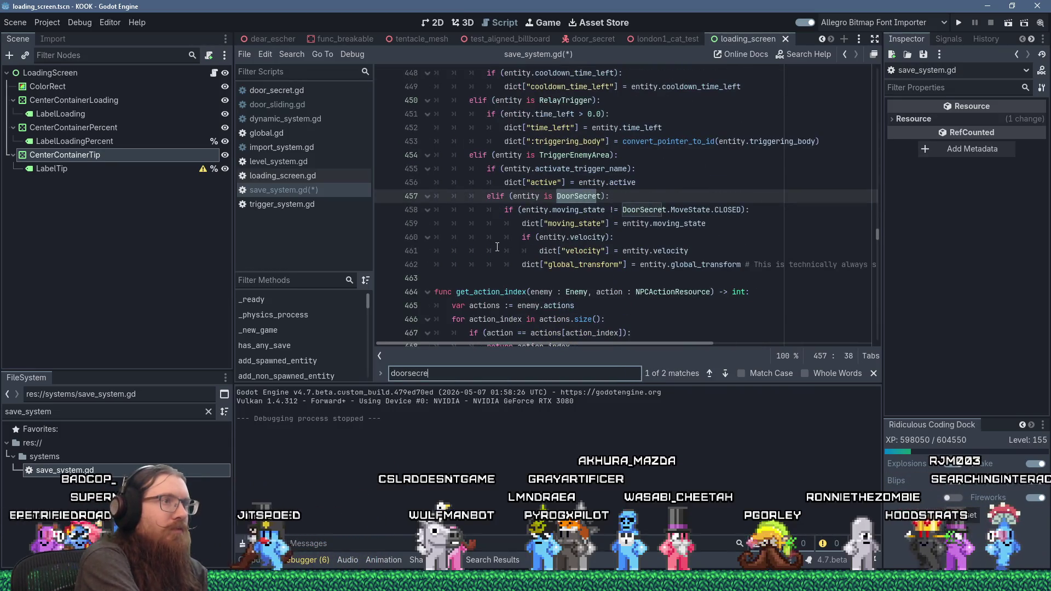
pyautogui.moveTo(496, 278); pyautogui.dragTo(539, 196)
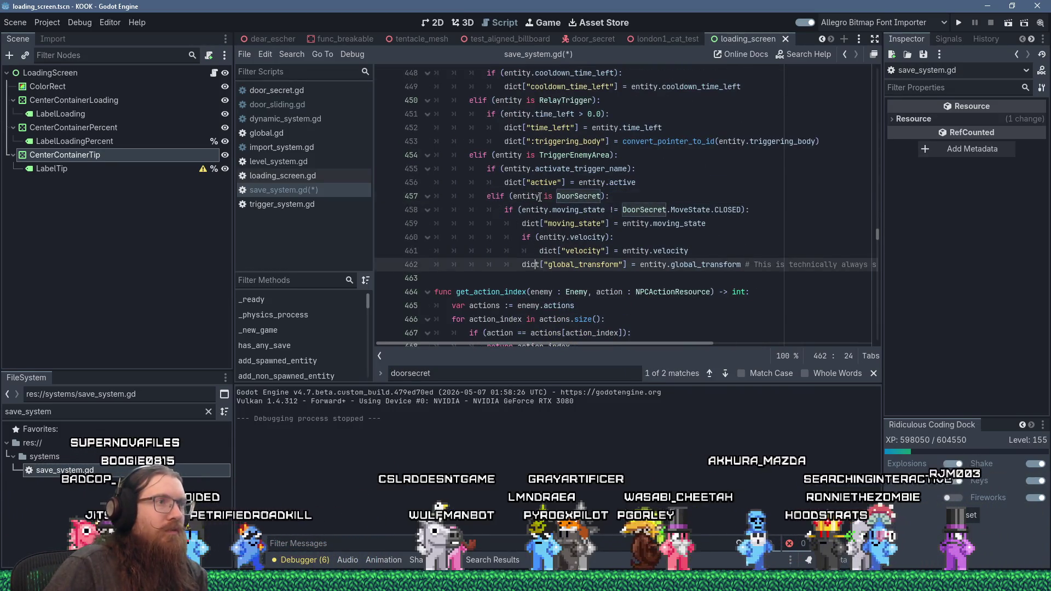
pyautogui.hotkey('shift', 'Tab')
pyautogui.click(554, 265)
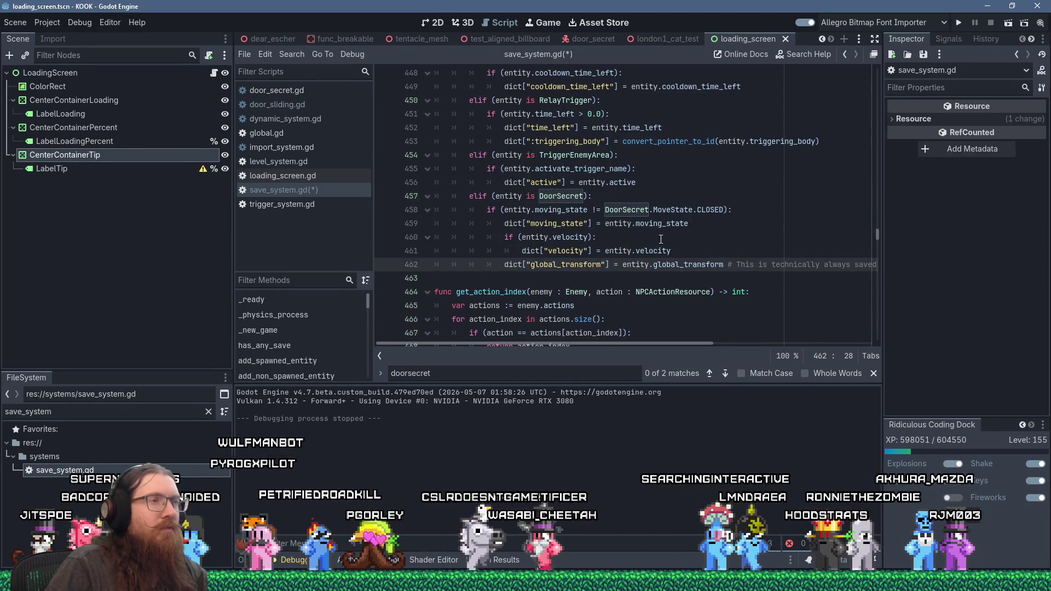
# Step: Review the relocated DoorSecret block and insert a blank line after it
pyautogui.scroll(7, 638, 235)
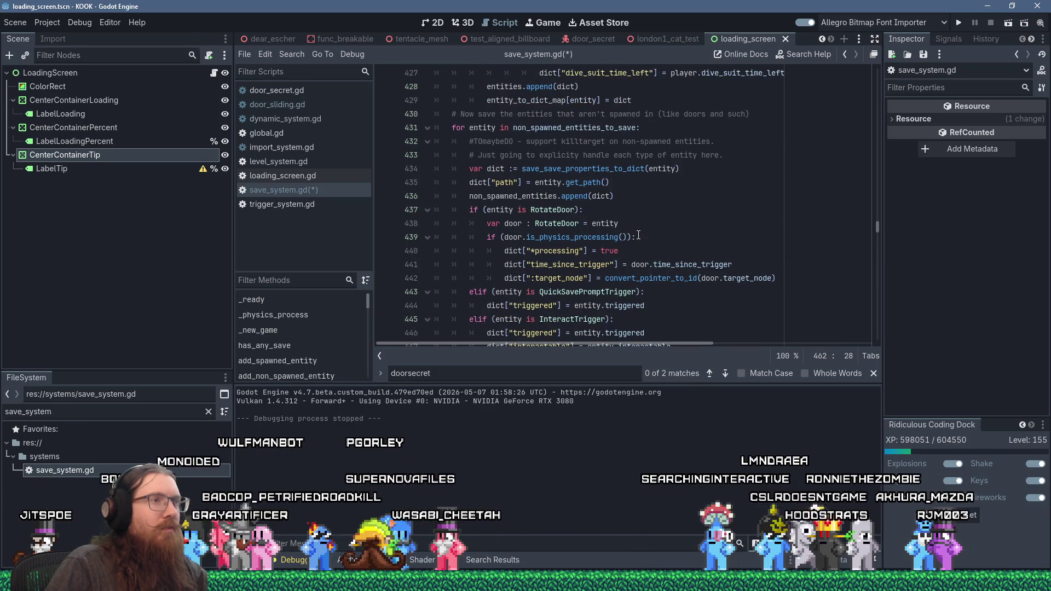
pyautogui.scroll(-5, 638, 235)
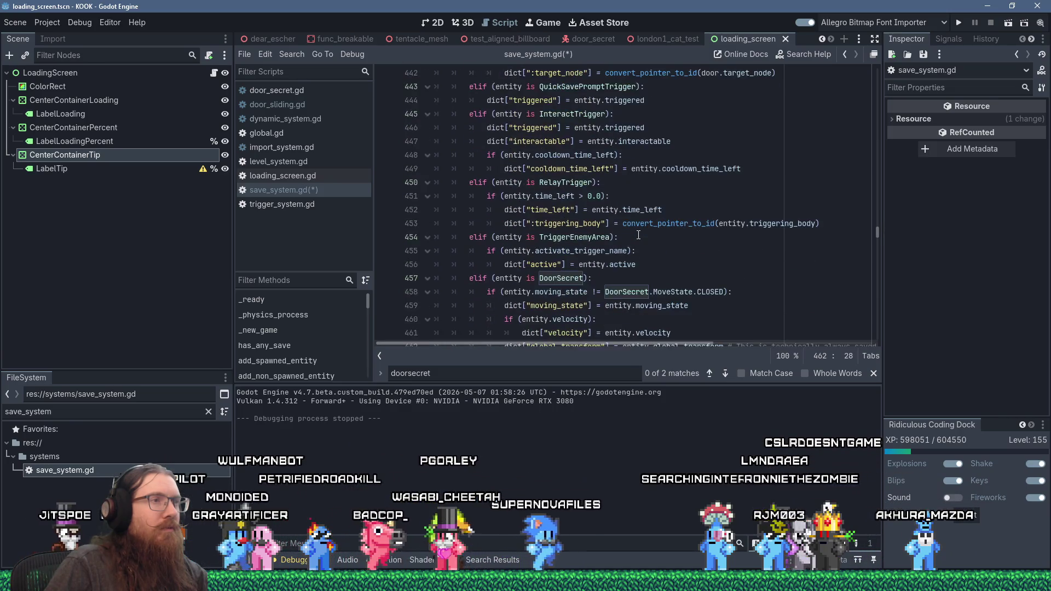
pyautogui.scroll(-2, 638, 235)
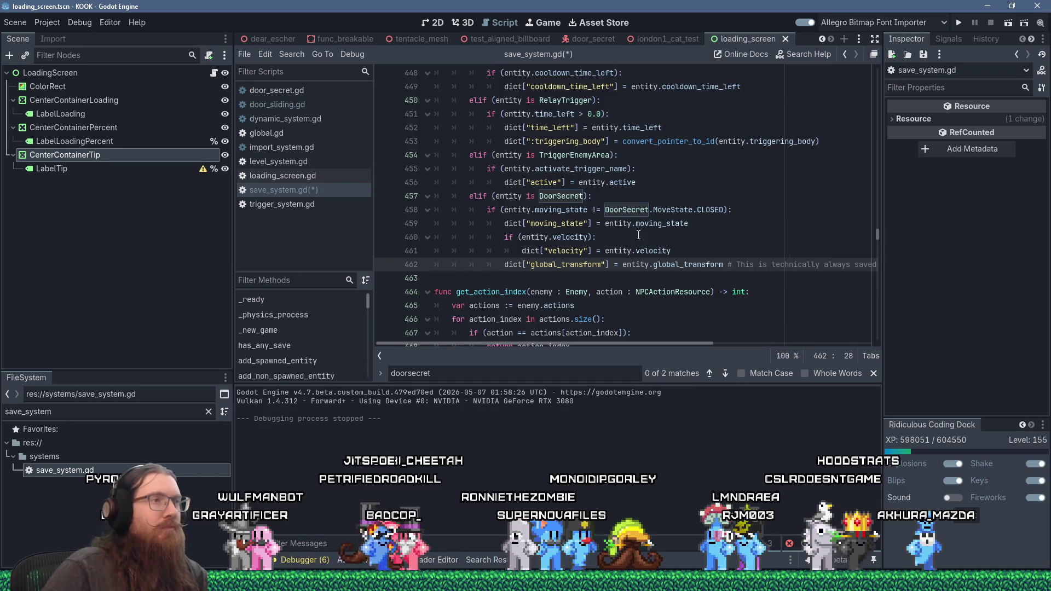
pyautogui.scroll(3, 624, 295)
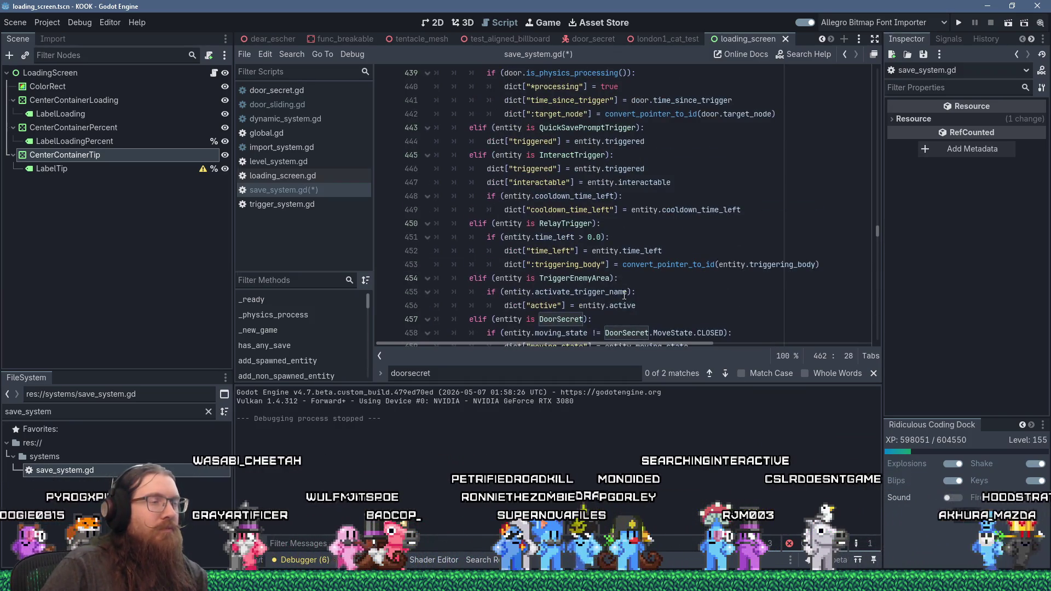
pyautogui.scroll(4, 624, 295)
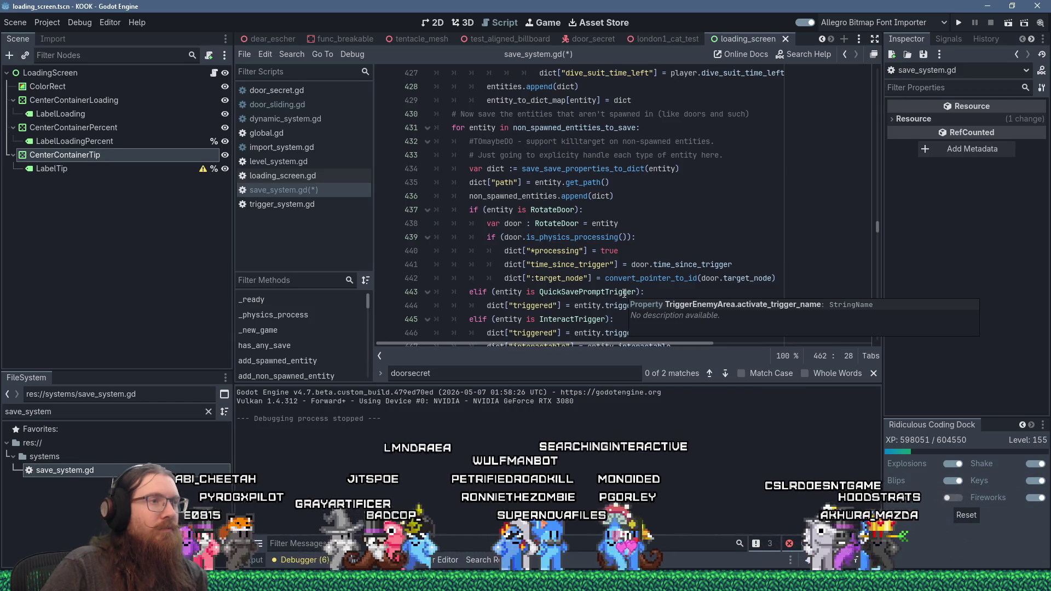
pyautogui.scroll(-5, 624, 294)
pyautogui.scroll(4, 629, 273)
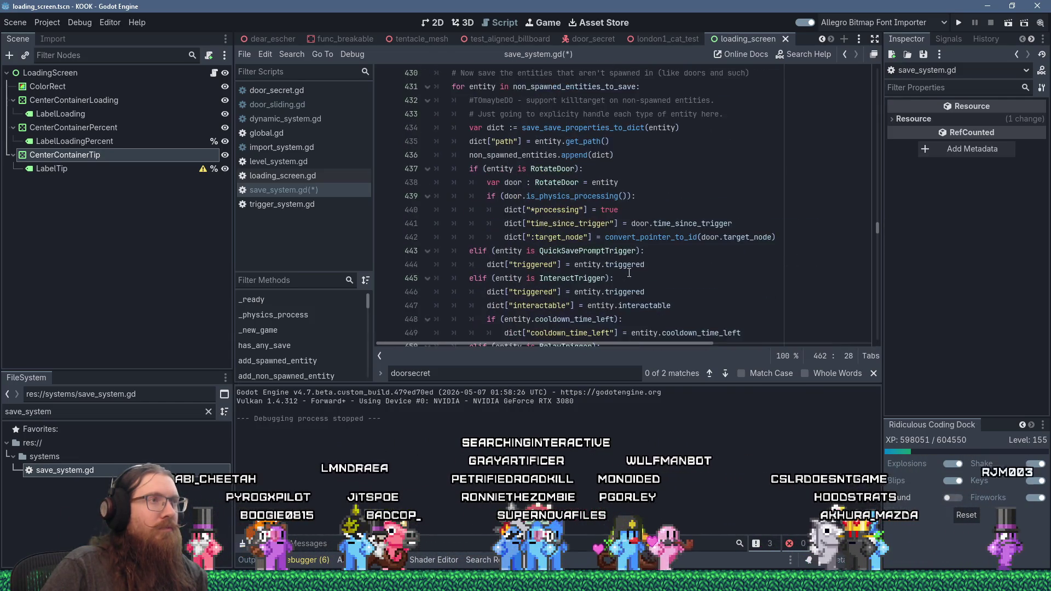
pyautogui.scroll(8, 629, 273)
pyautogui.scroll(-11, 629, 273)
pyautogui.scroll(-3, 629, 274)
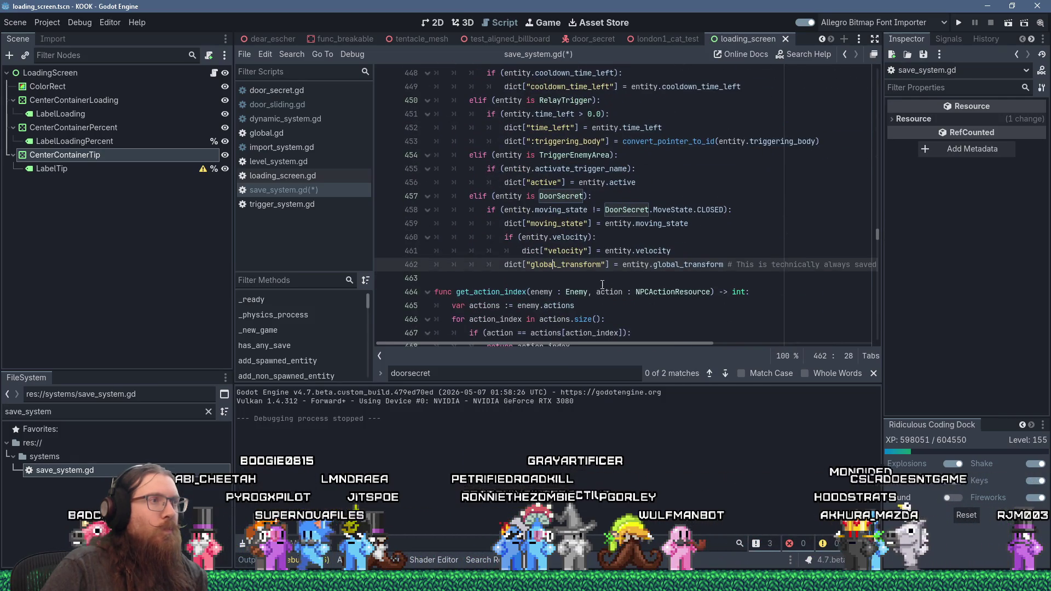
pyautogui.click(604, 276)
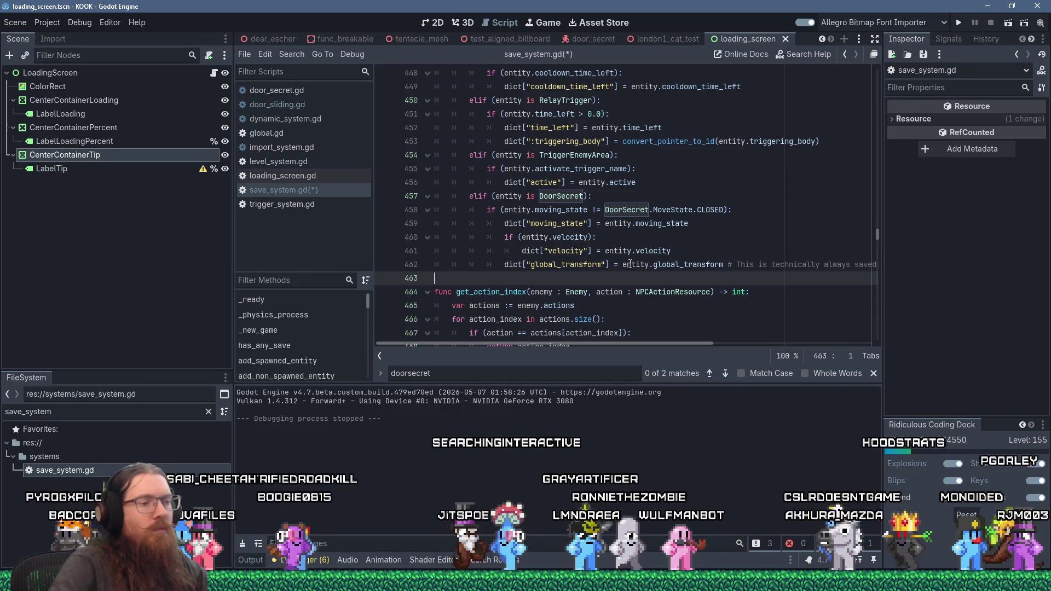
pyautogui.press('Return')
pyautogui.scroll(6, 663, 252)
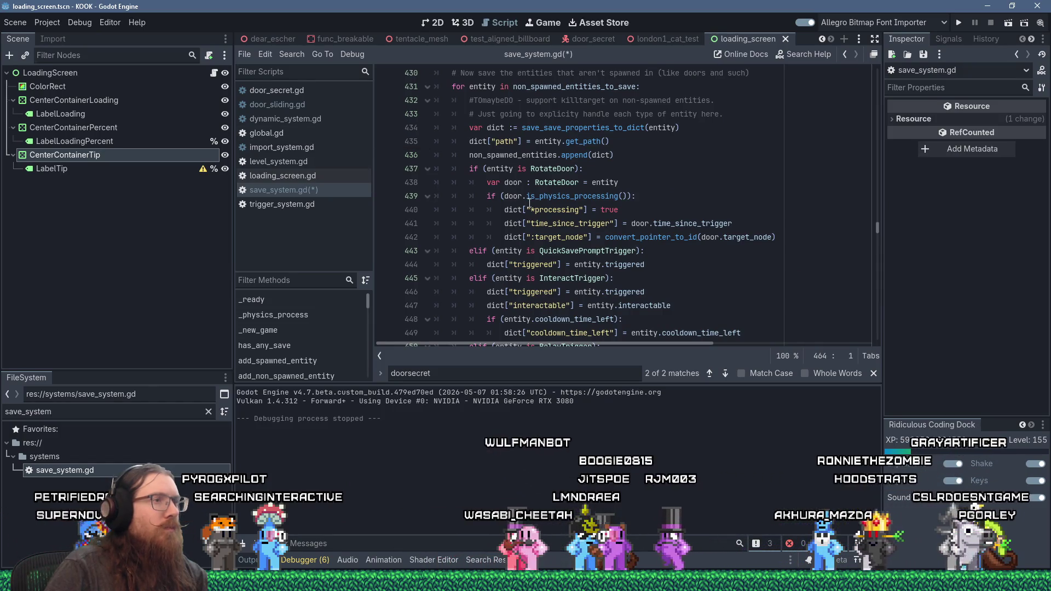
# Step: Filter the FileSystem for door scripts, open door_physics_body.gd, then return to save_system.gd
pyautogui.click(110, 415)
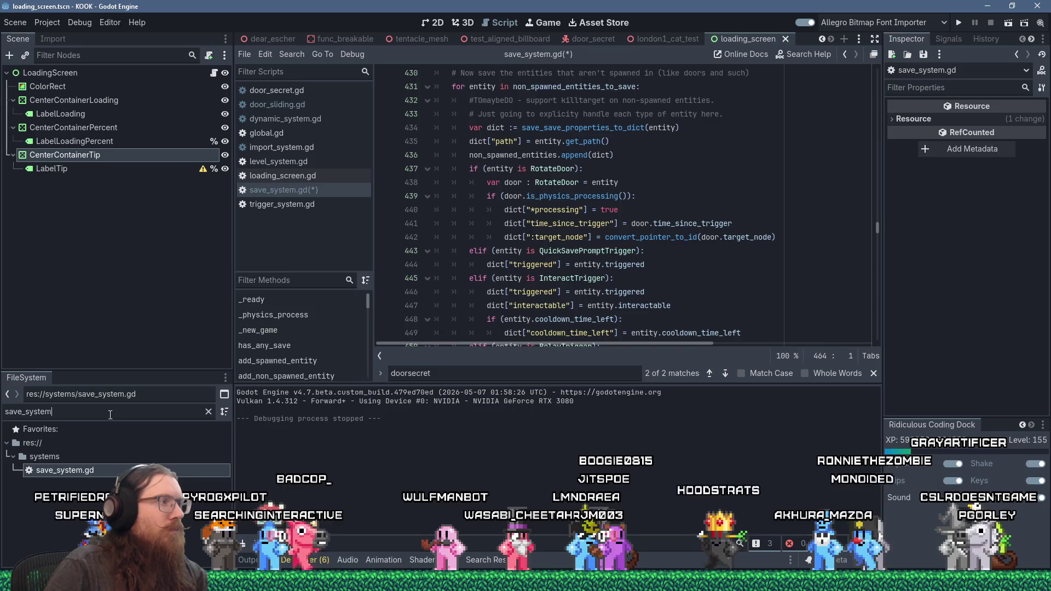
pyautogui.hotkey('ctrl', 'a')
pyautogui.write('door')
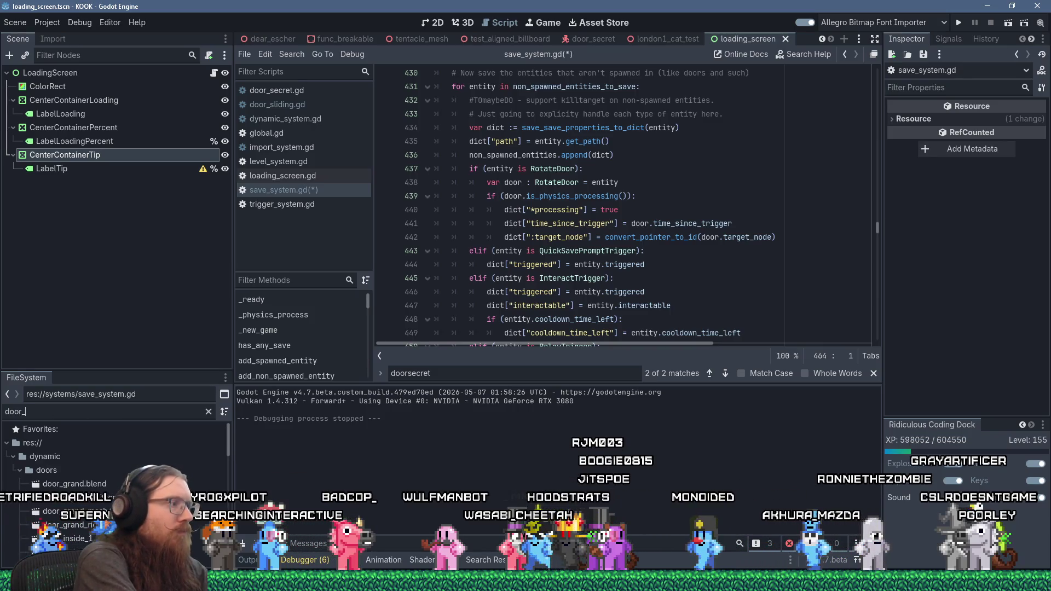
pyautogui.press('BackSpace')
pyautogui.press('BackSpace')
pyautogui.write('bod')
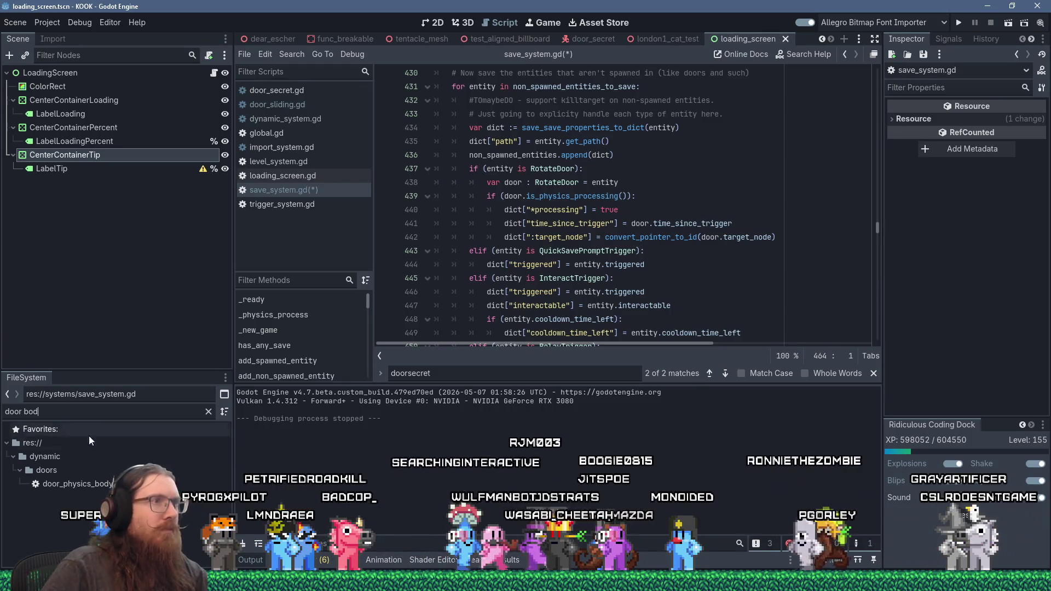
pyautogui.scroll(-5, 497, 294)
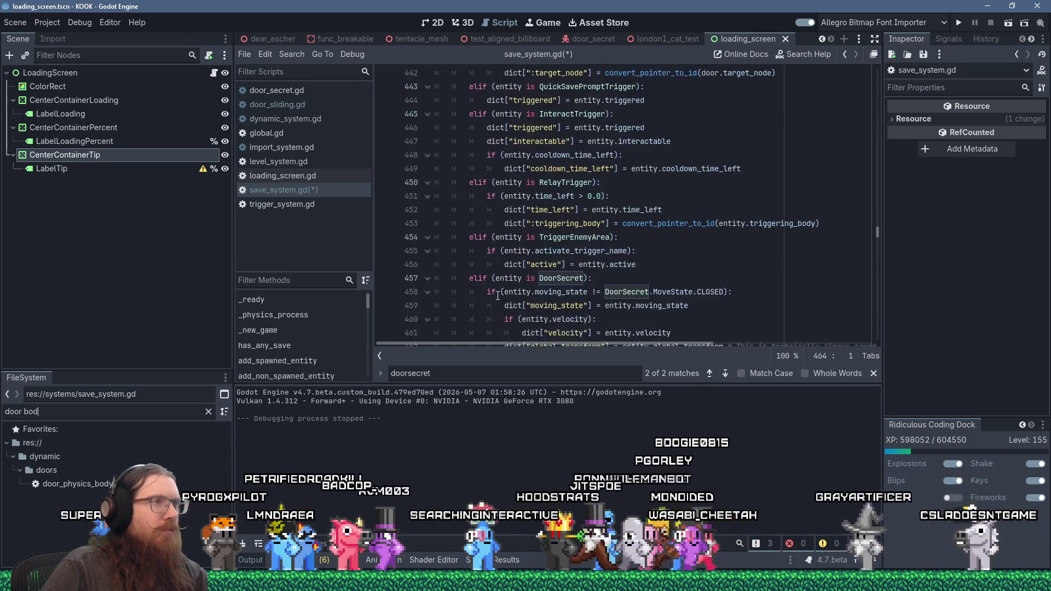
pyautogui.doubleClick(106, 481)
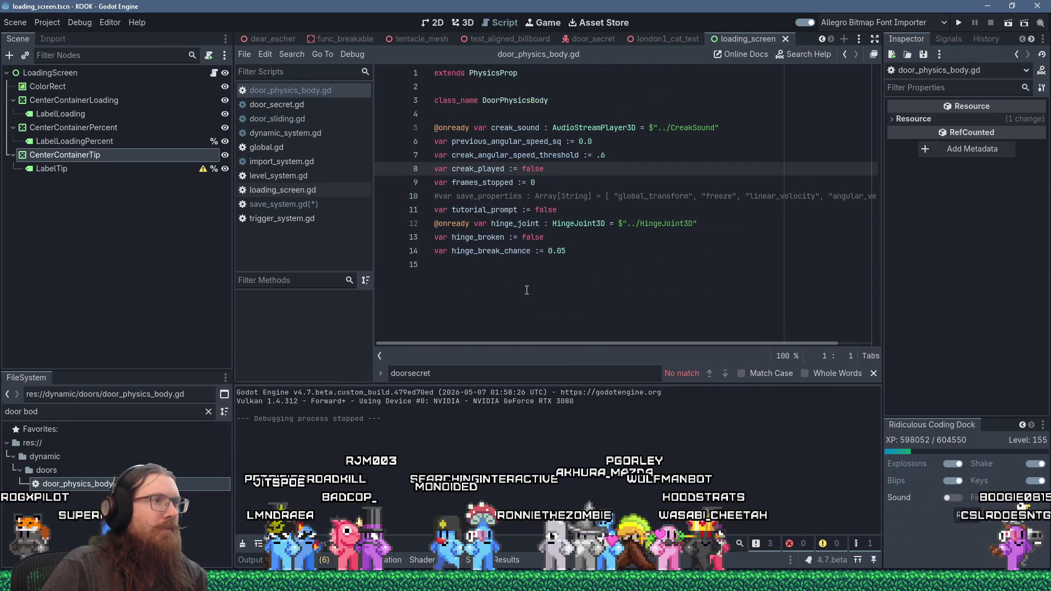
pyautogui.click(314, 206)
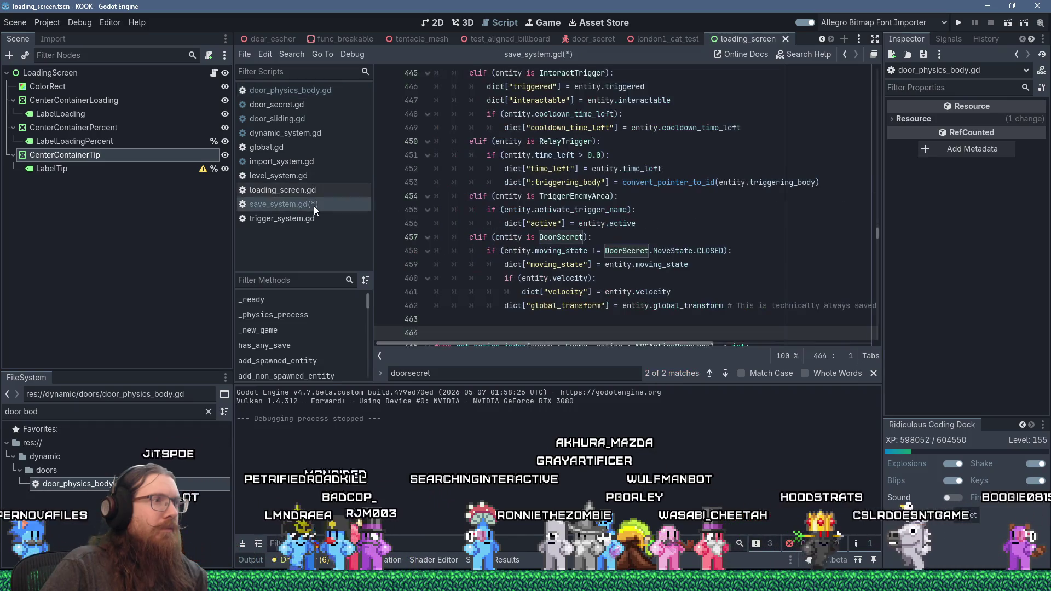
# Step: Add an 'elif (entity is DoorPhysicsBody):' branch storing dict["hinge_broken"] when entity.hinge_broken is true
pyautogui.click(508, 315)
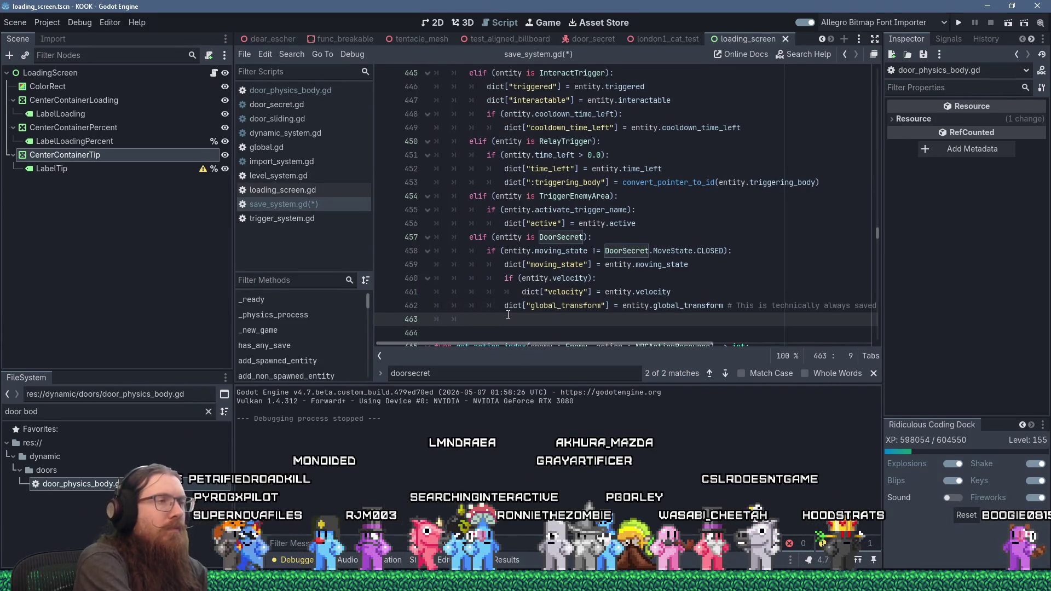
pyautogui.write('elif (')
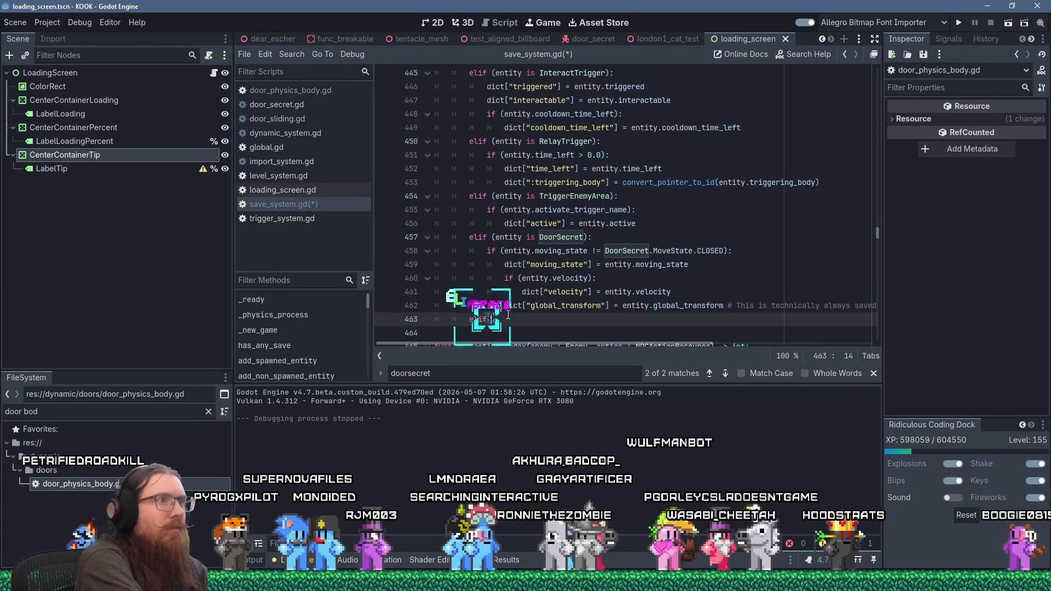
pyautogui.write('entity is Doo')
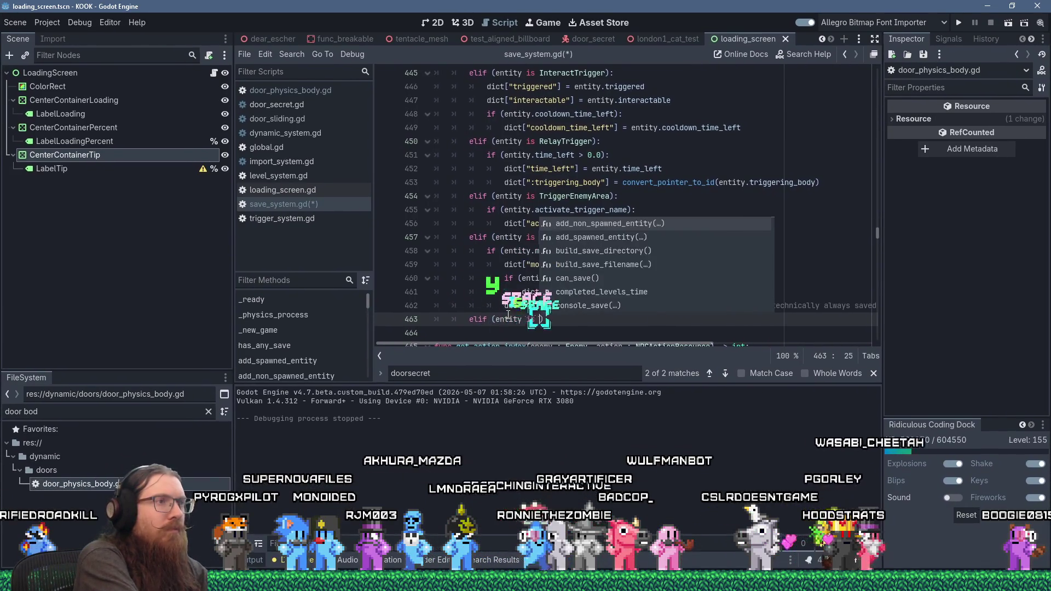
pyautogui.write('rPhysicsBody')
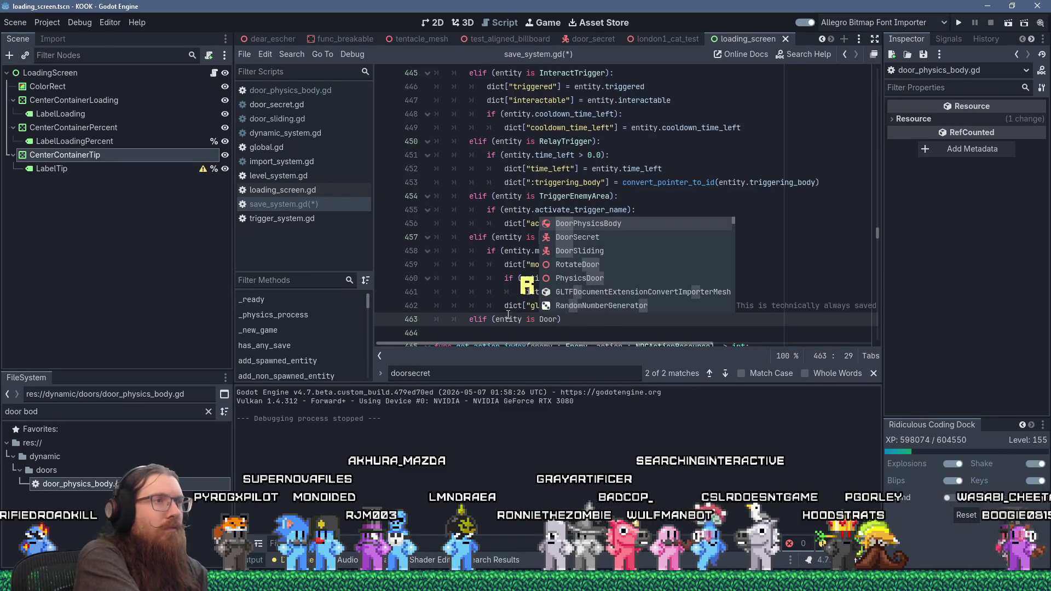
pyautogui.press('Return')
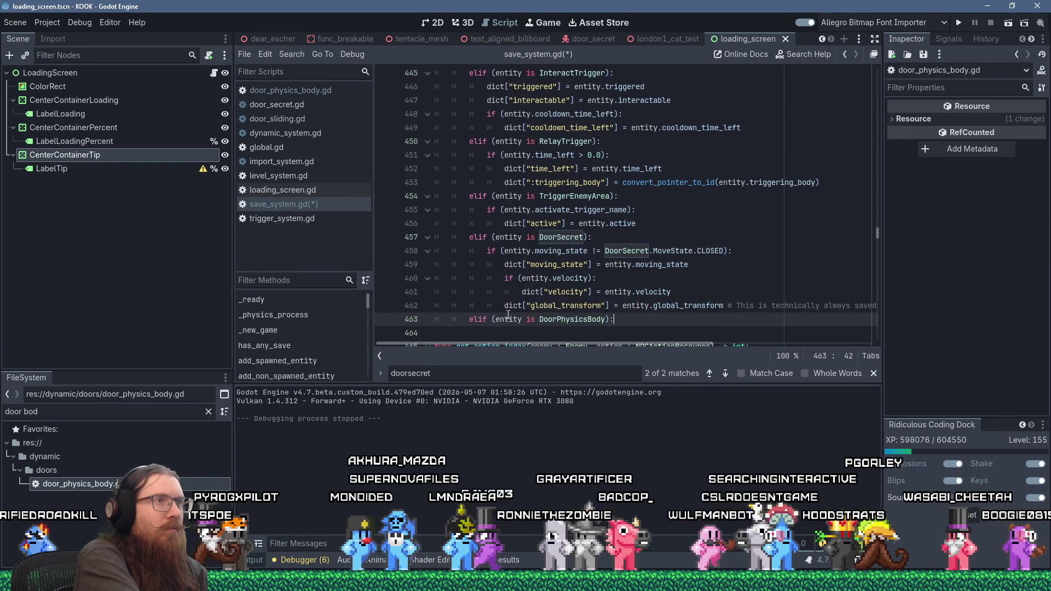
pyautogui.press('Return')
pyautogui.write('if ')
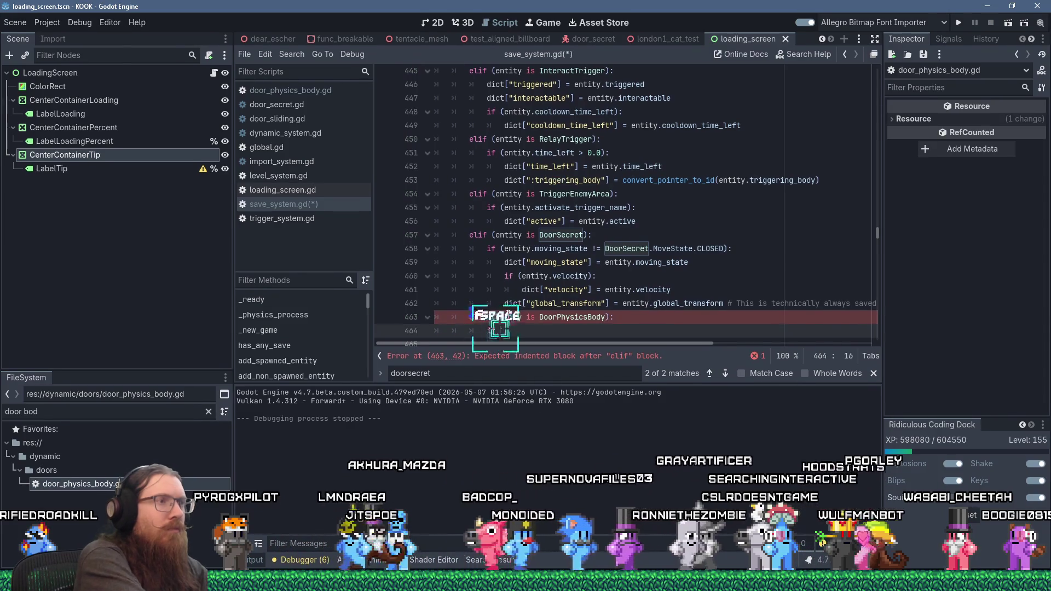
pyautogui.write('(entity.hinge')
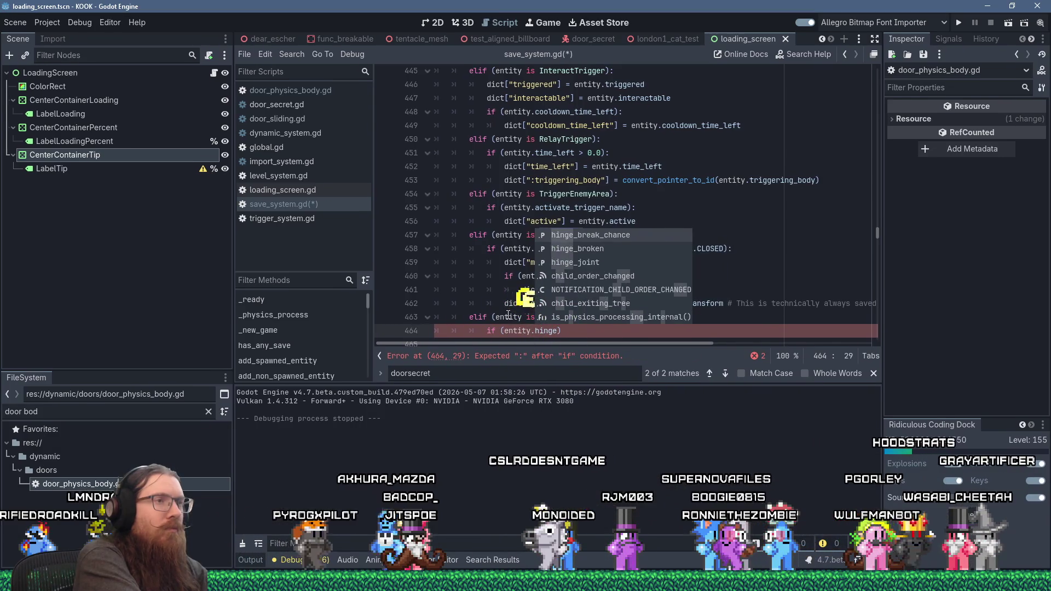
pyautogui.press('Down')
pyautogui.press('Return')
pyautogui.press('End')
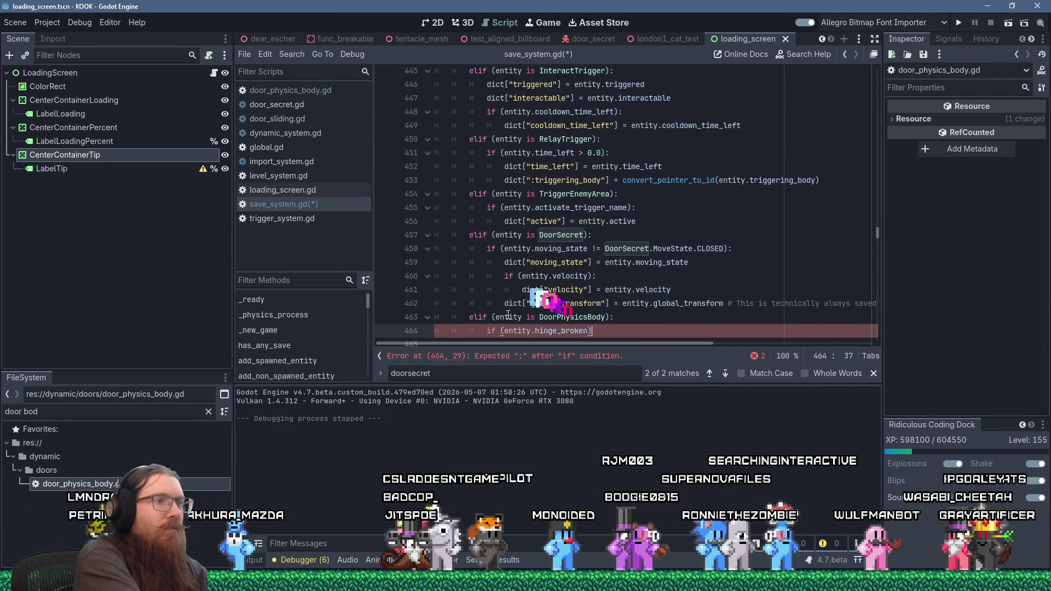
pyautogui.press('Return')
pyautogui.write('dict["')
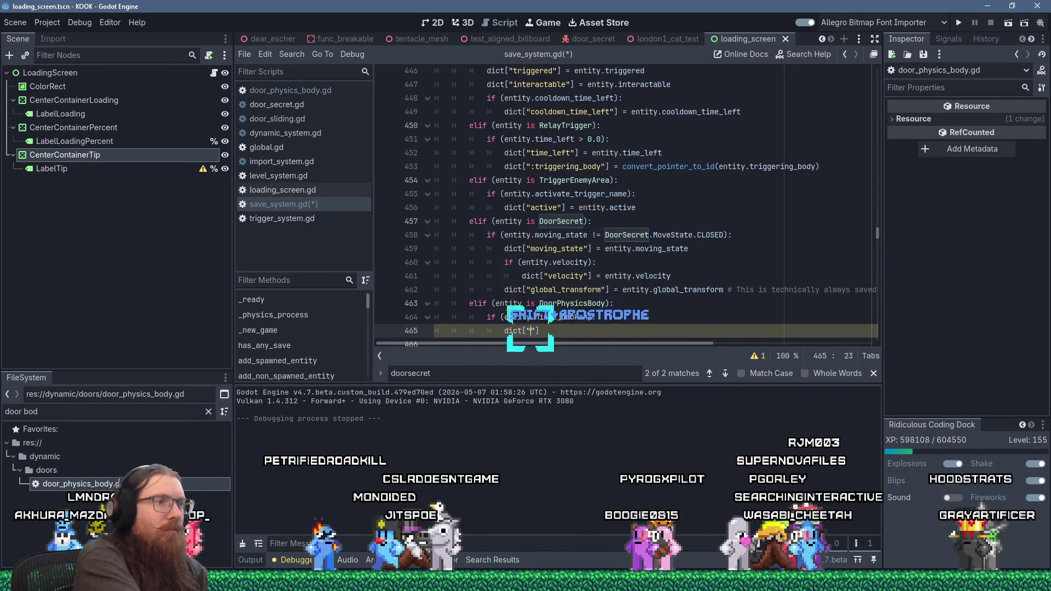
pyautogui.write('hinge_broken"]')
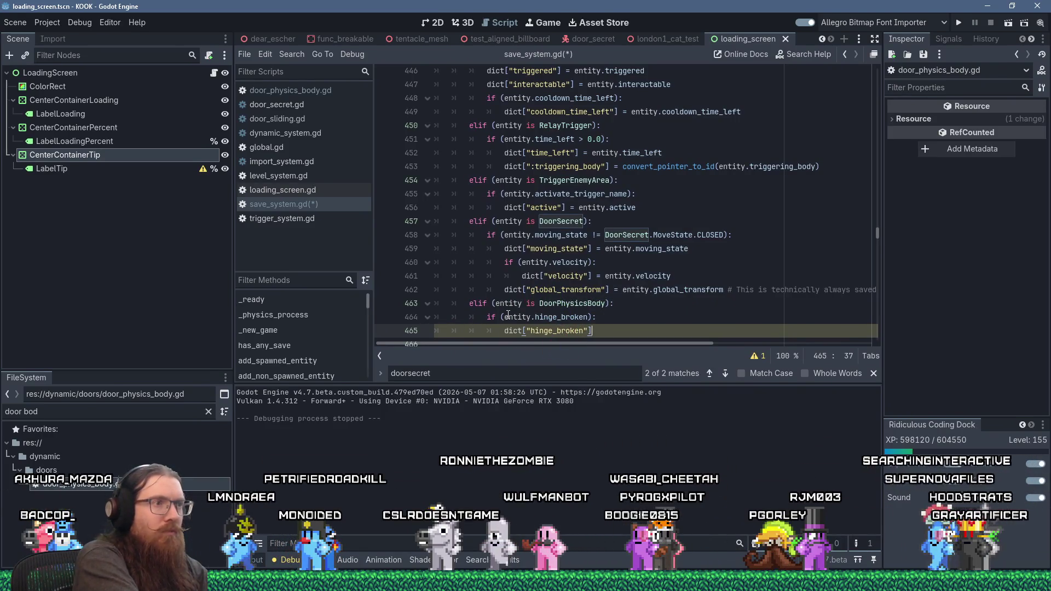
pyautogui.write(' = entity.')
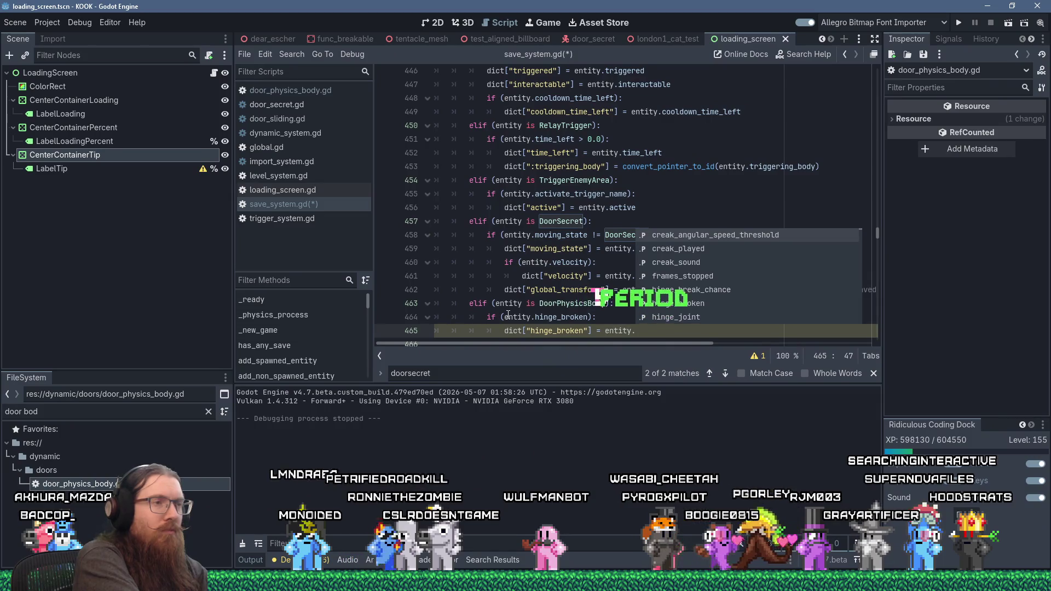
pyautogui.write('hinge_broken')
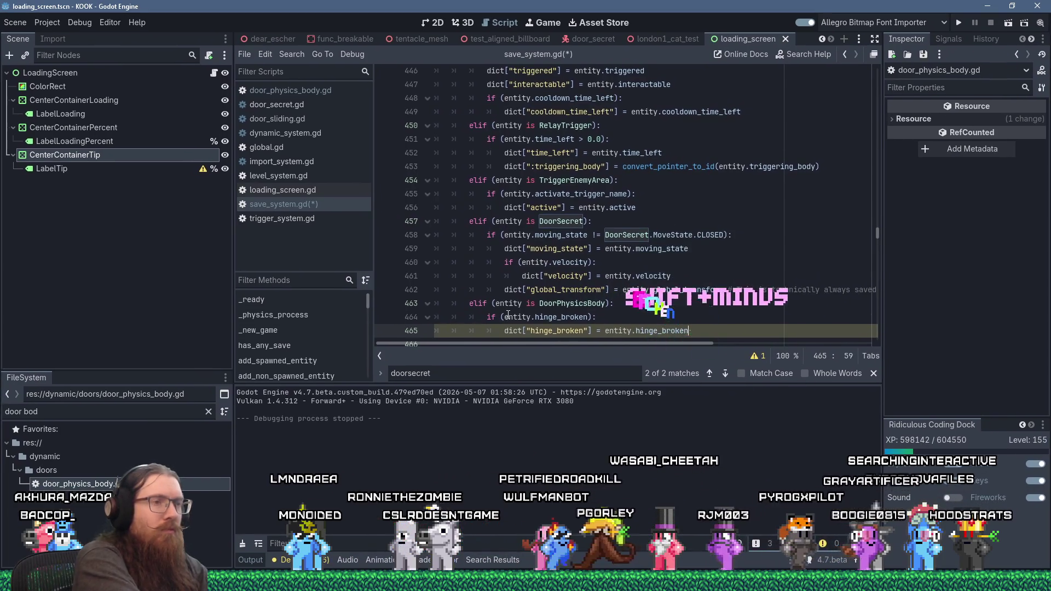
# Step: Add a blank line after the new branch and save save_system.gd
pyautogui.scroll(-2, 508, 316)
pyautogui.click(540, 259)
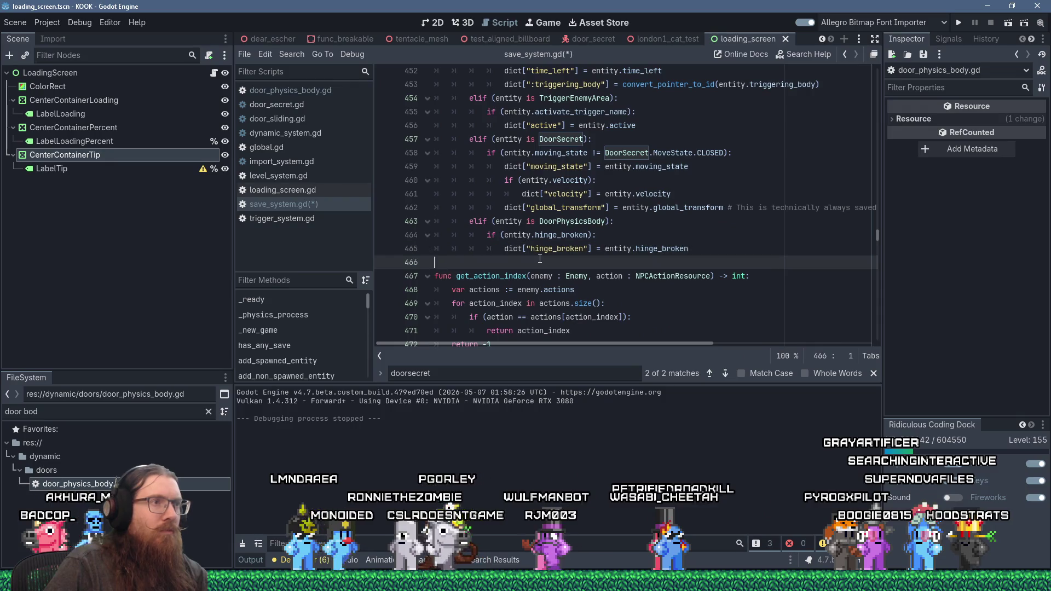
pyautogui.press('Return')
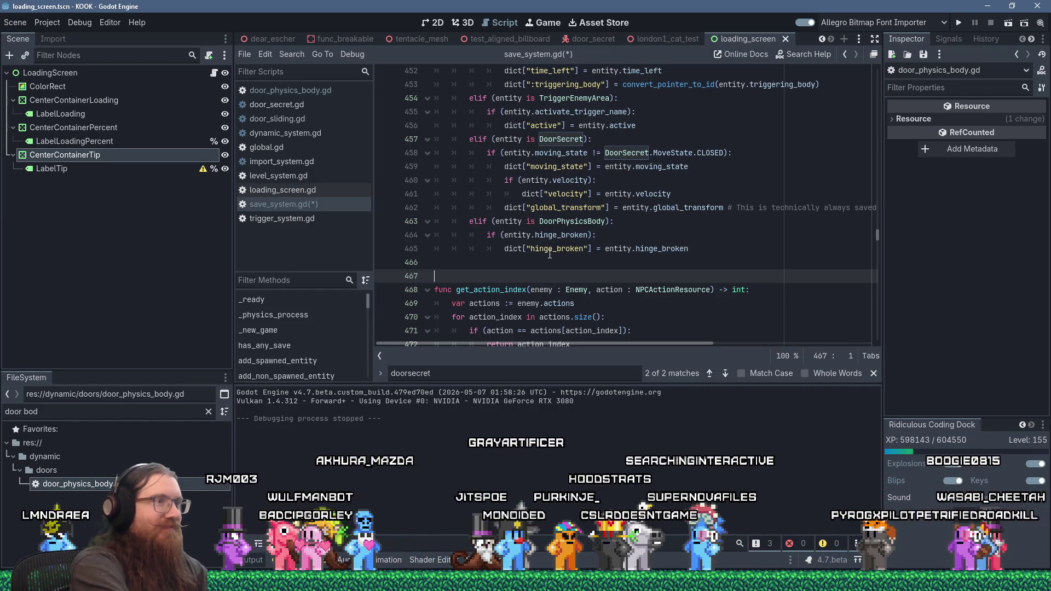
pyautogui.hotkey('ctrl', 's')
pyautogui.click(549, 250)
pyautogui.scroll(10, 550, 253)
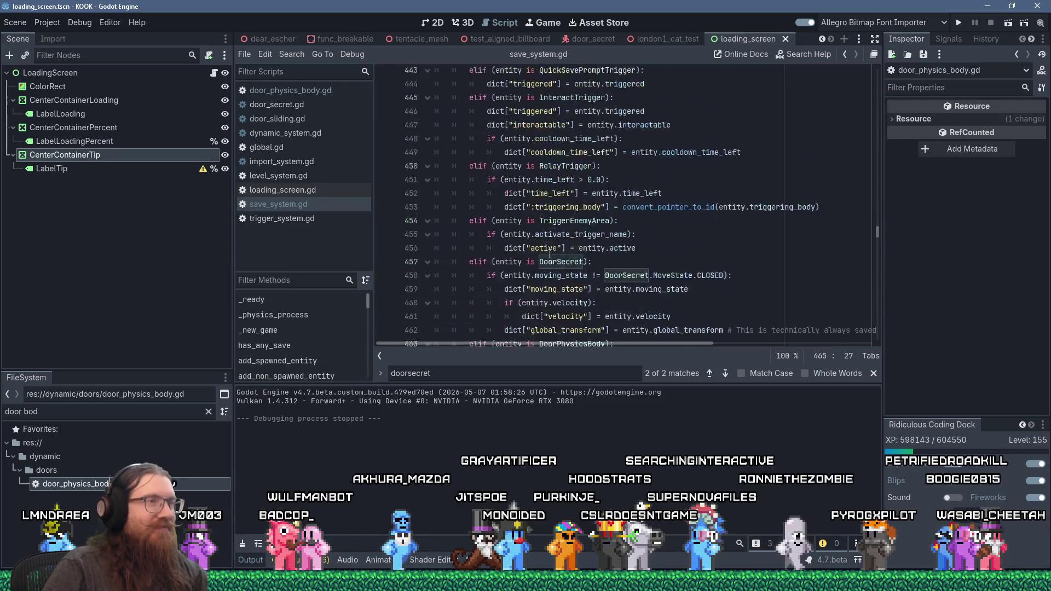
# Step: Delete the killtarget TODO comment line from save_system.gd and save the script
pyautogui.moveTo(543, 252)
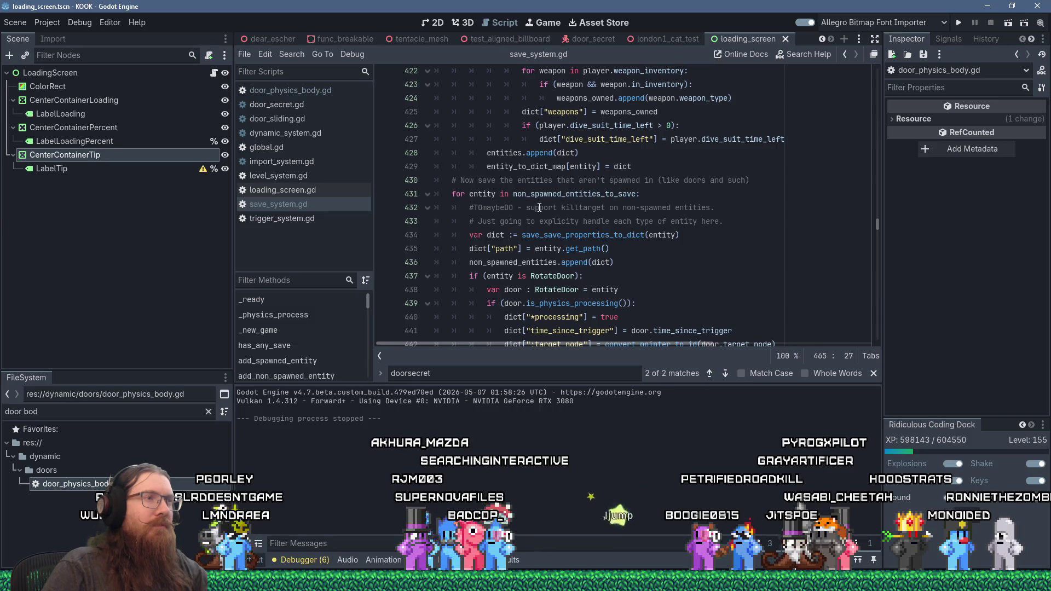
pyautogui.moveTo(540, 207); pyautogui.dragTo(715, 207)
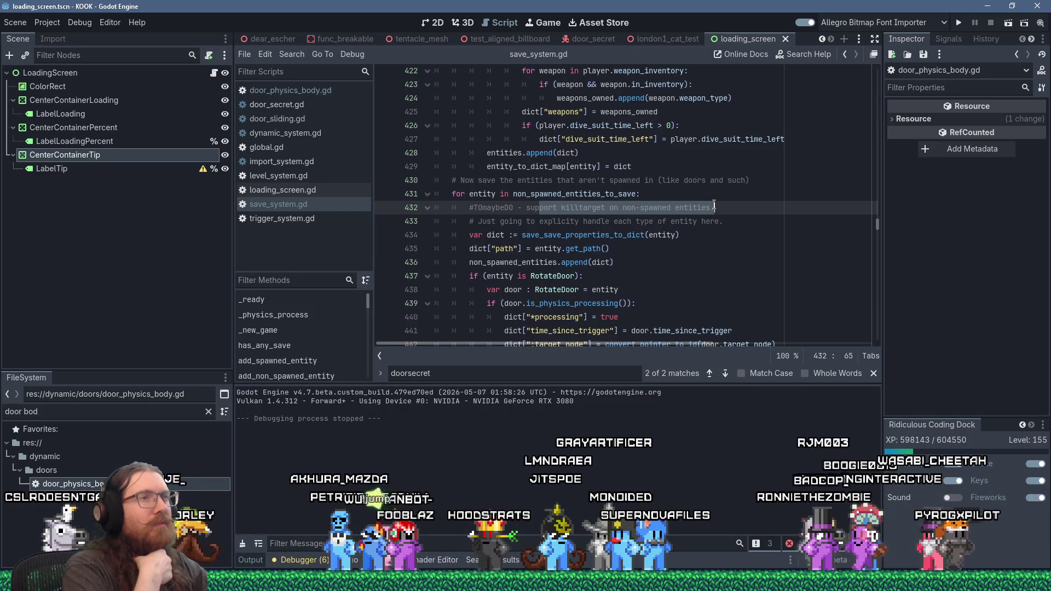
pyautogui.click(716, 206)
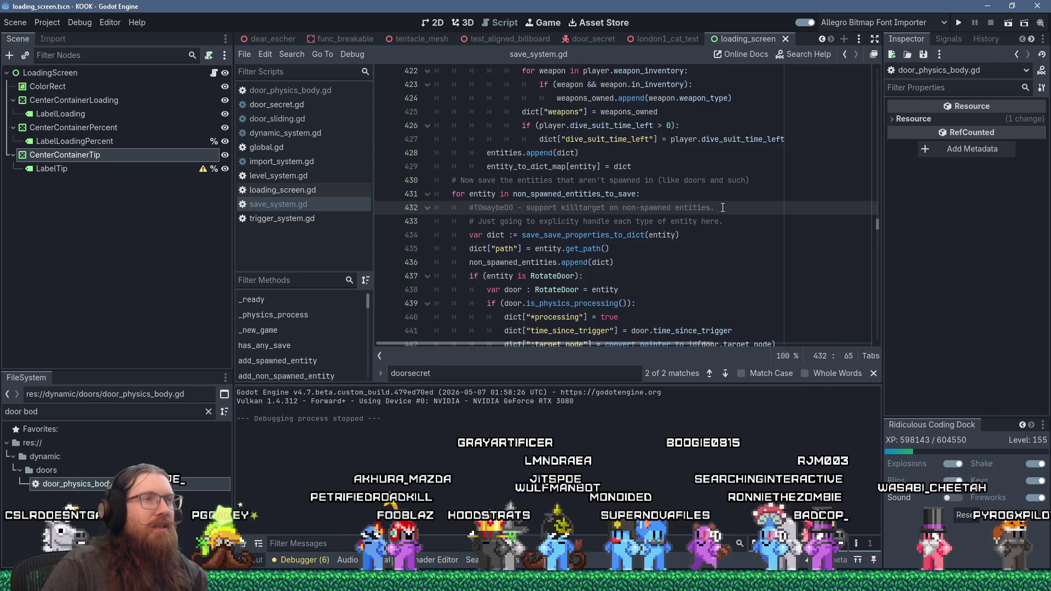
pyautogui.moveTo(716, 206); pyautogui.dragTo(722, 201)
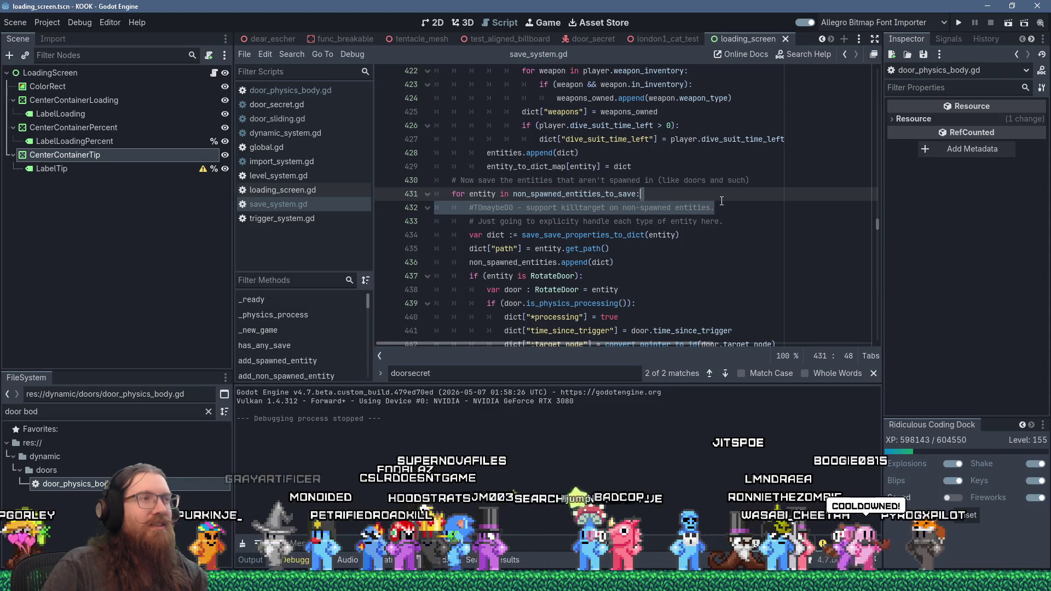
pyautogui.press('Delete')
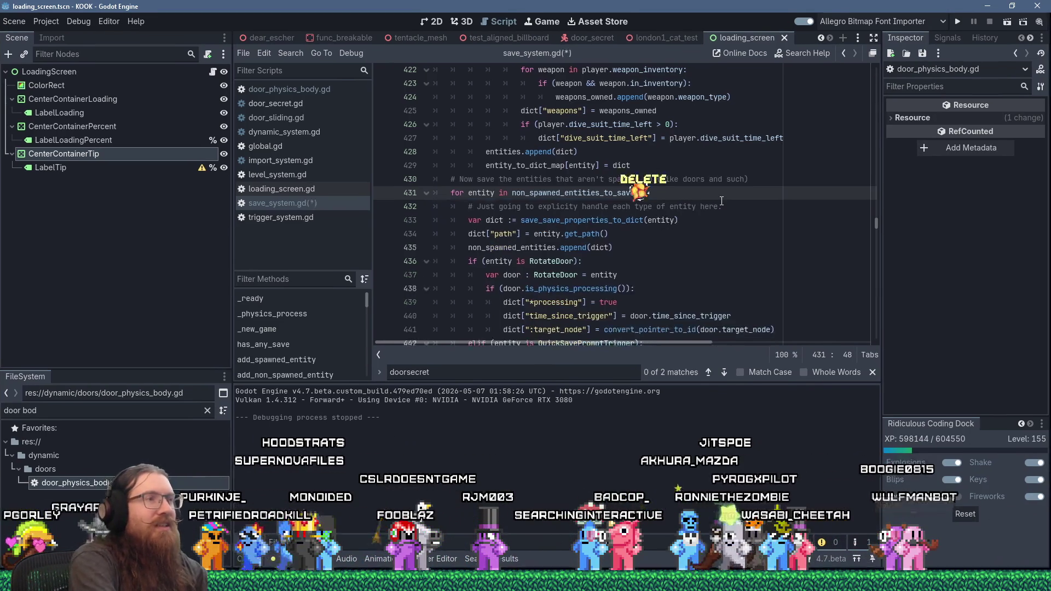
pyautogui.hotkey('ctrl', 's')
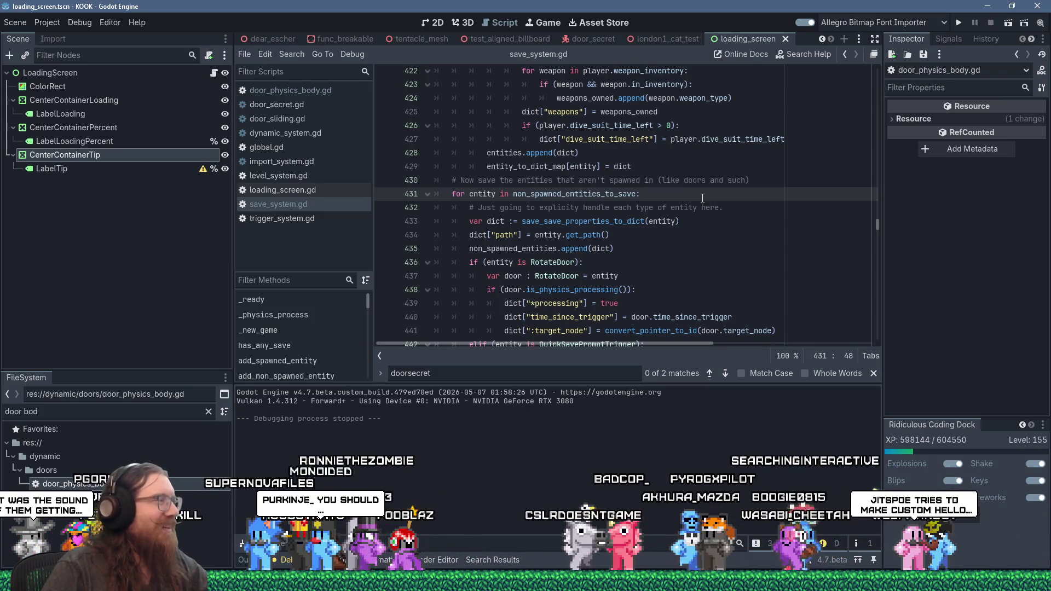
# Step: Run the project to test the door save changes
pyautogui.scroll(-9, 702, 198)
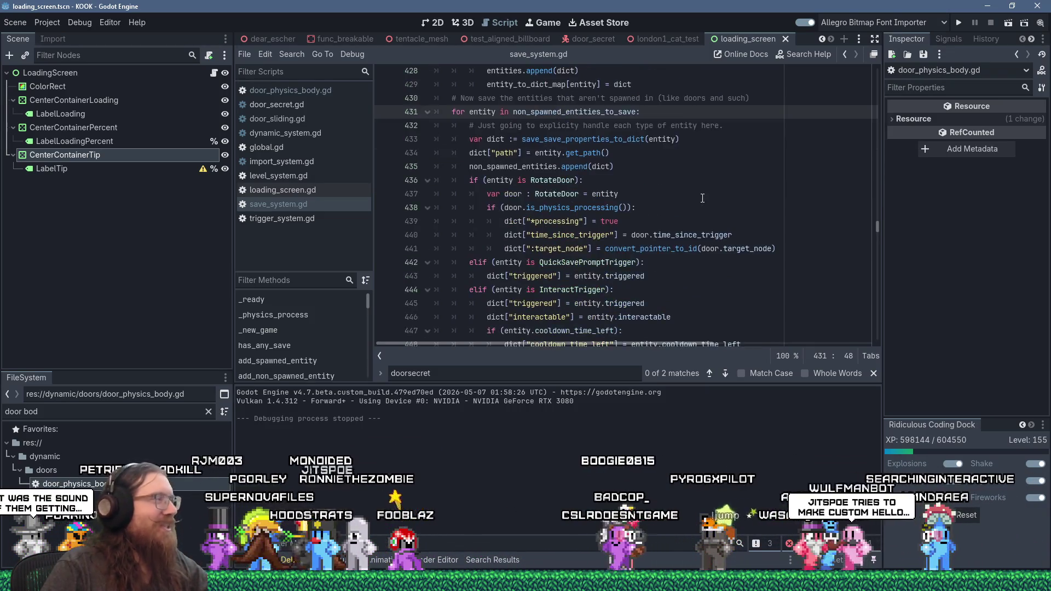
pyautogui.click(552, 292)
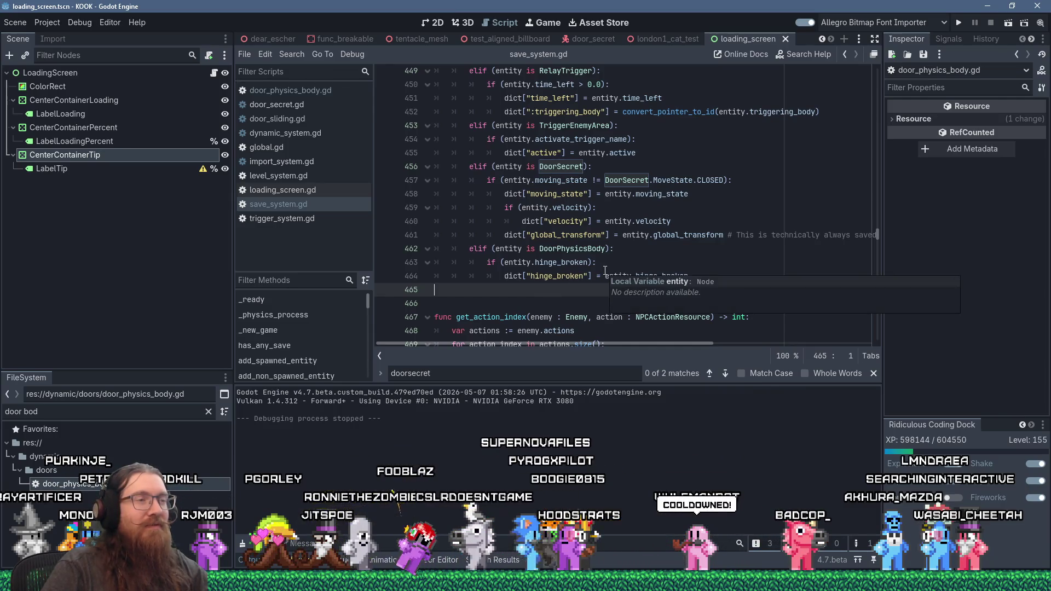
pyautogui.click(957, 22)
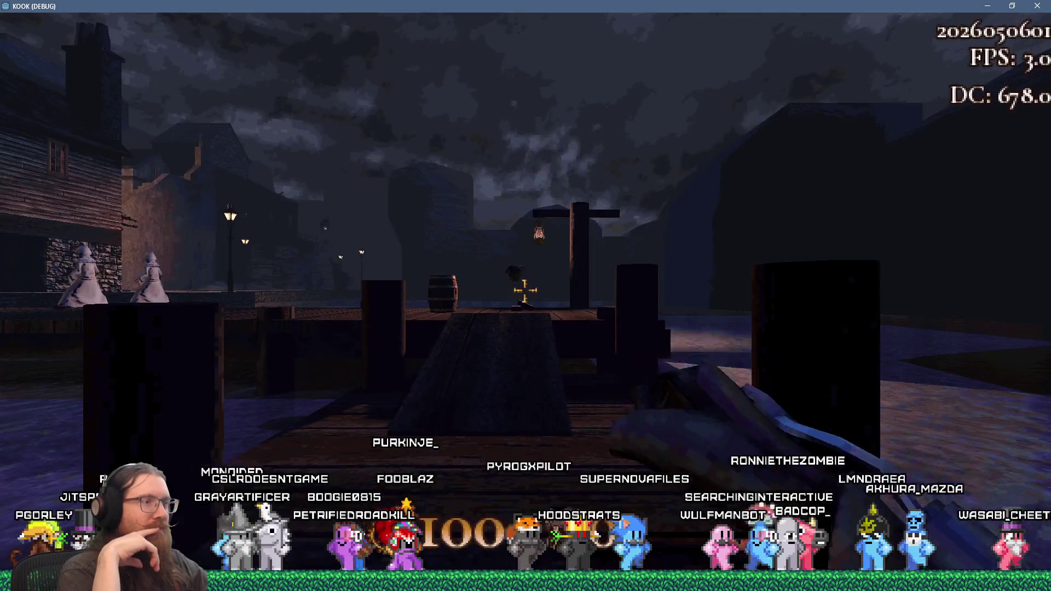
# Step: Walk along the dock with the revolver, shooting the explosive barrel and the robed enemies
pyautogui.press('`')
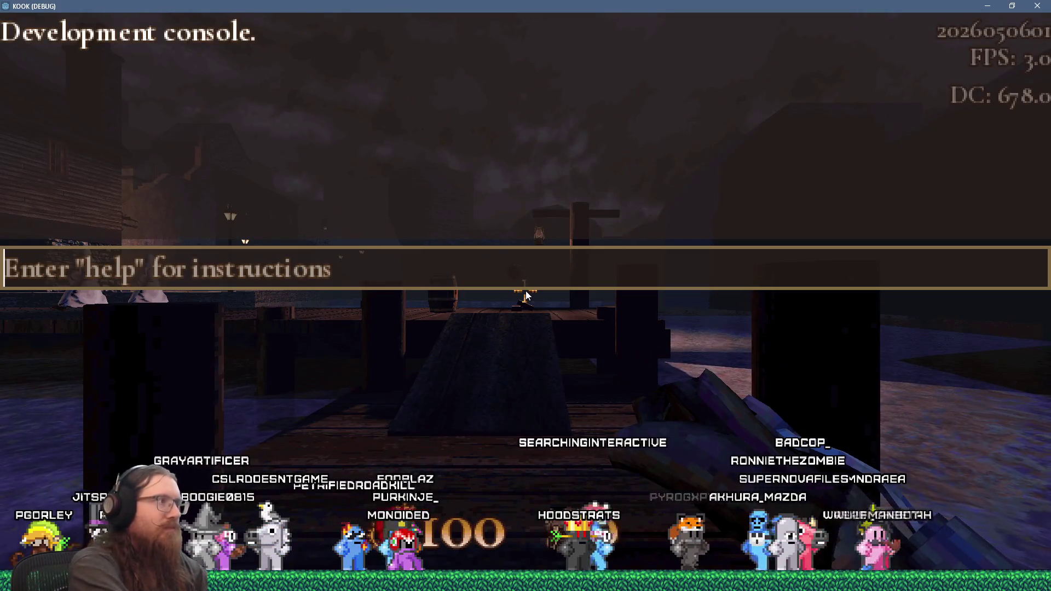
pyautogui.press('`')
pyautogui.press('w')
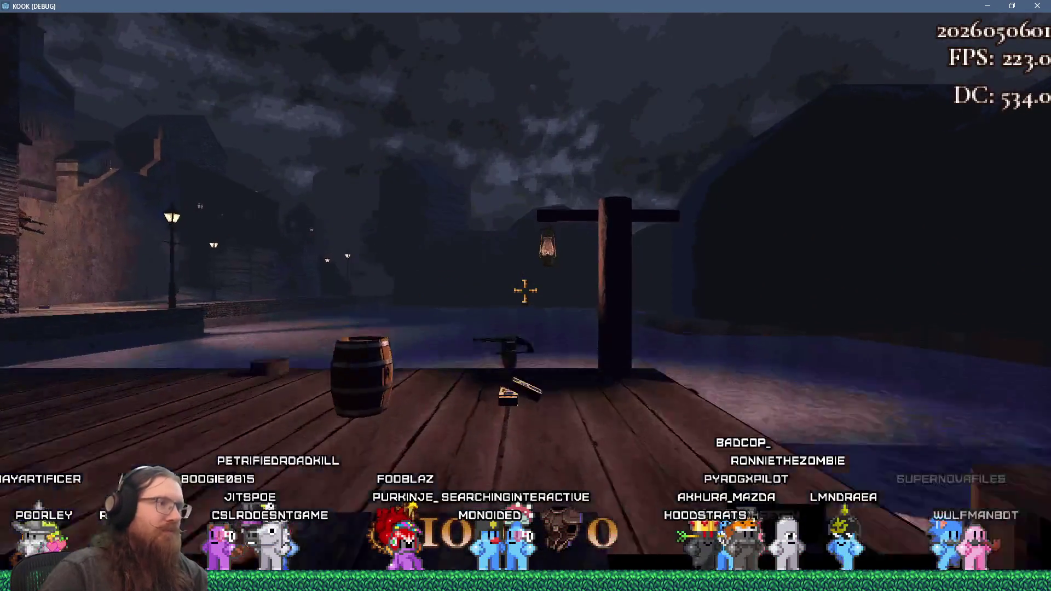
pyautogui.press('2')
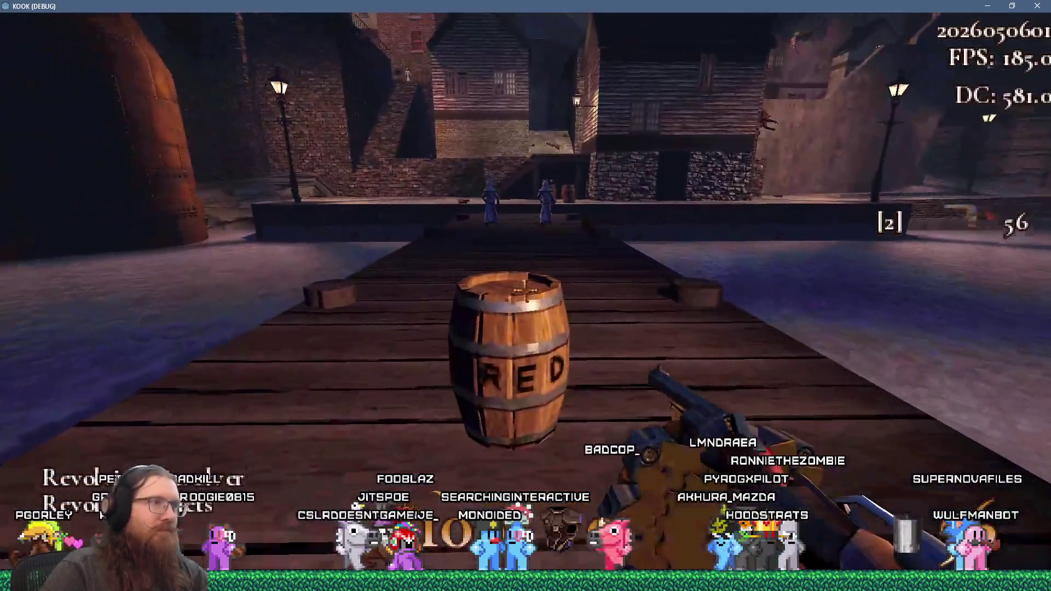
pyautogui.click(526, 295)
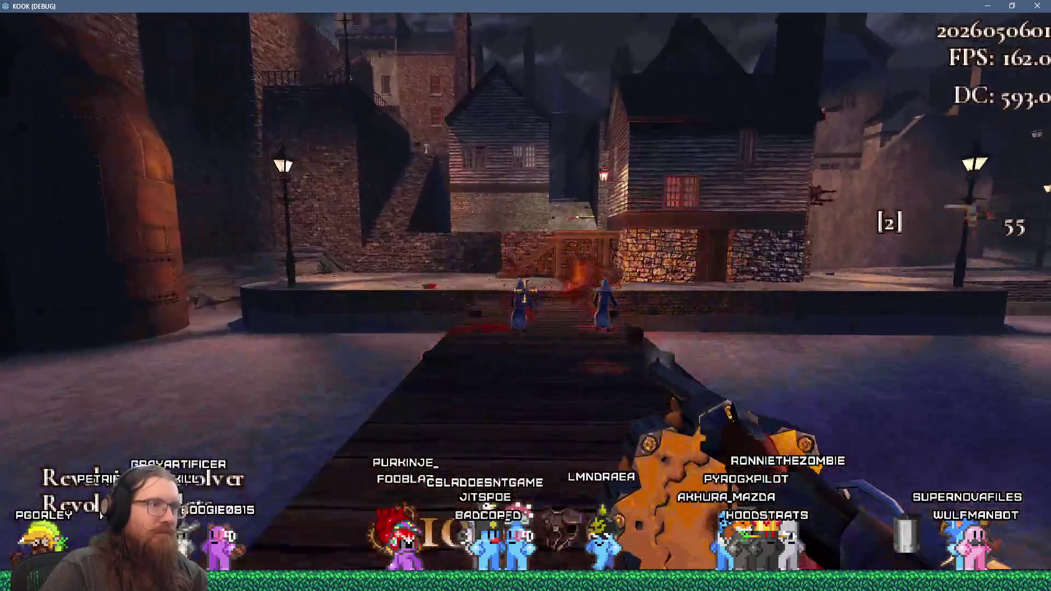
pyautogui.click(526, 295)
pyautogui.click(526, 296)
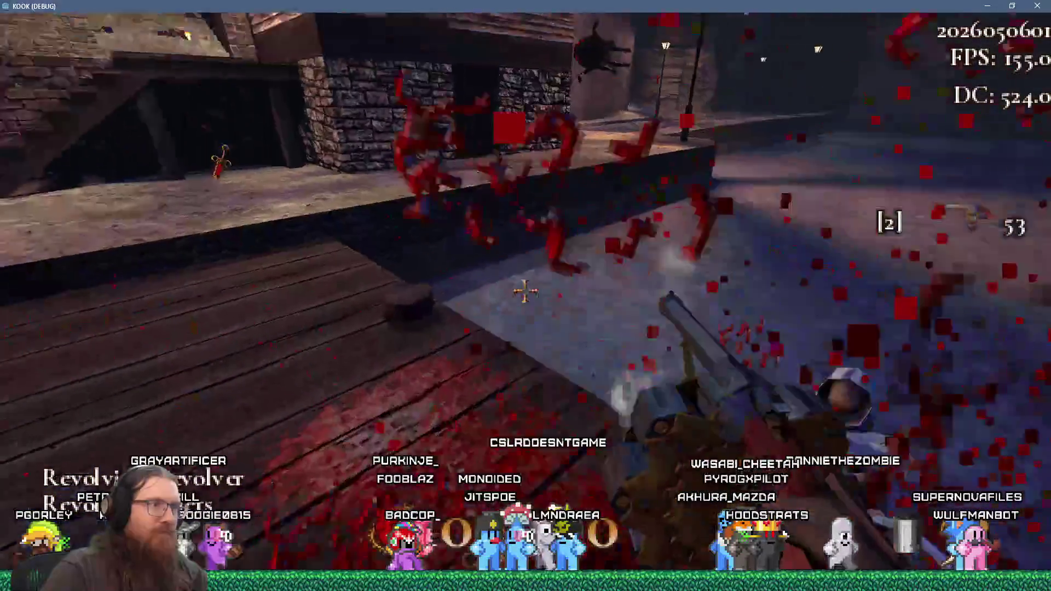
# Step: Grab the shotgun in the alley, kill the enemies on the walkway, and collect shells and revolver ammo
pyautogui.press('w')
pyautogui.press('w')
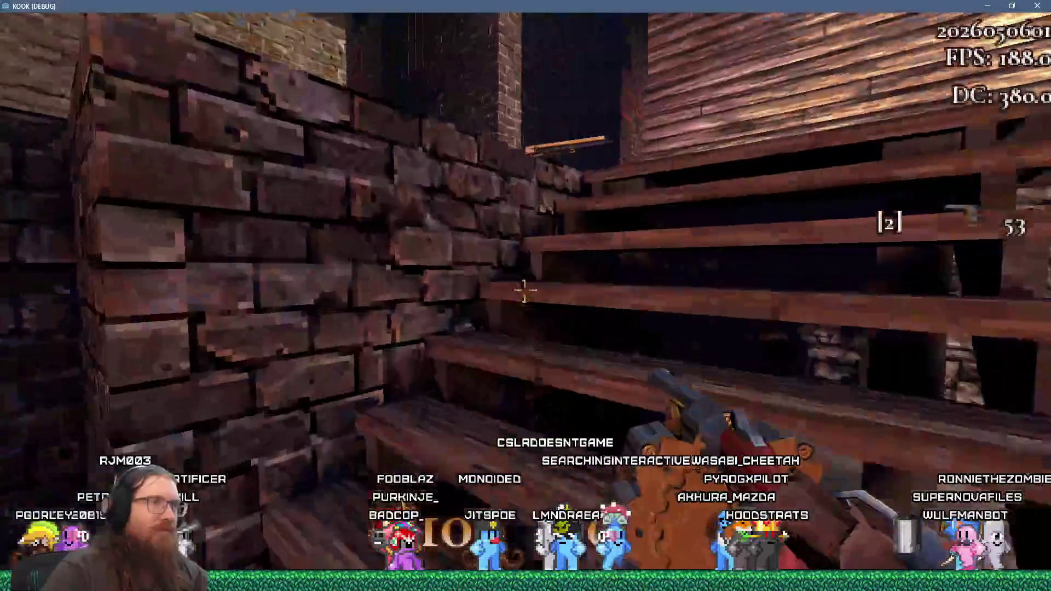
pyautogui.press('w')
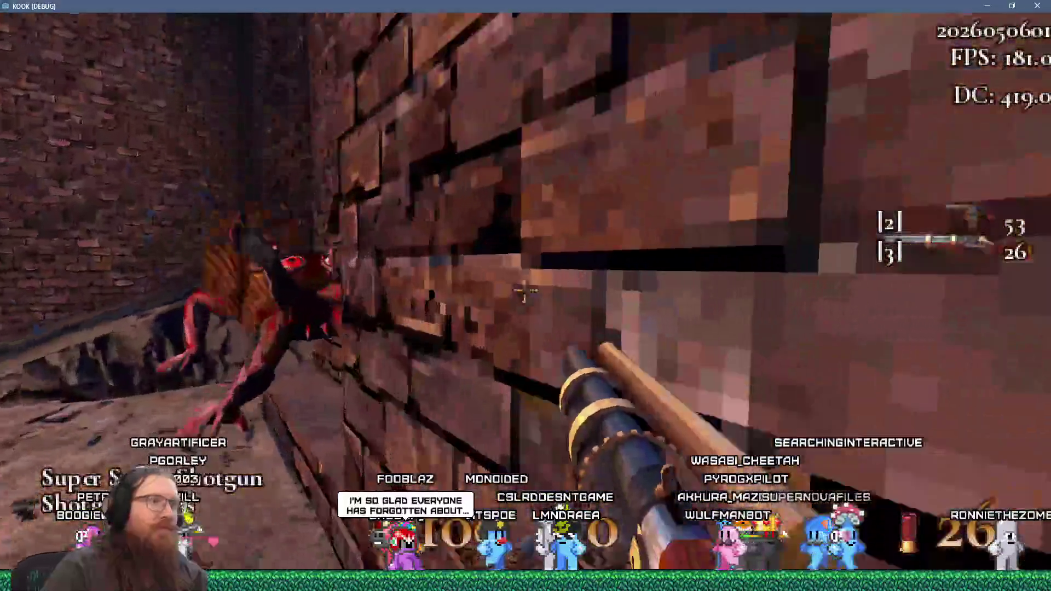
pyautogui.press('w')
pyautogui.click(525, 295)
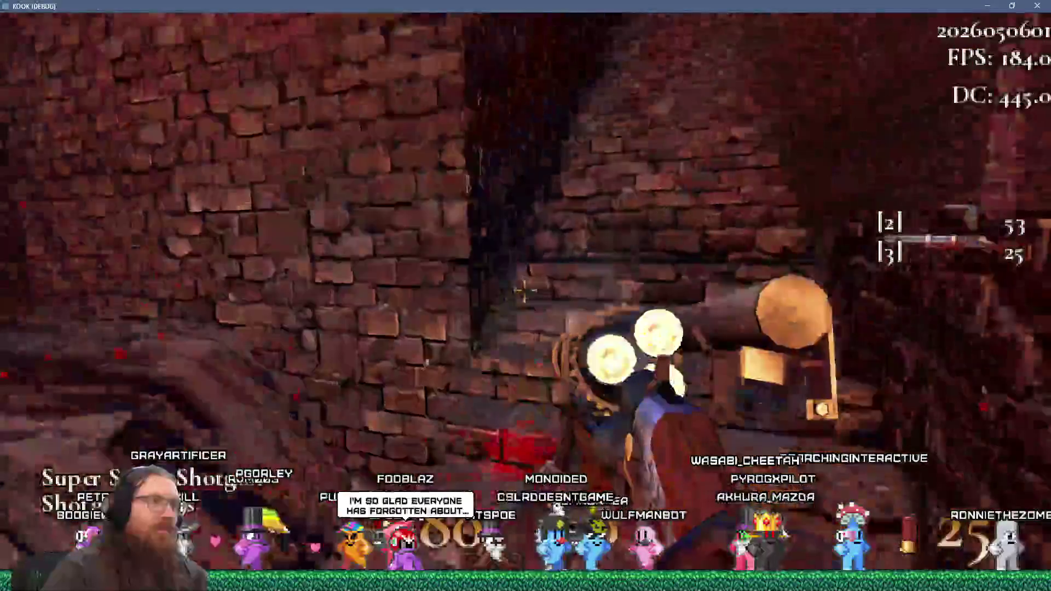
pyautogui.press('w')
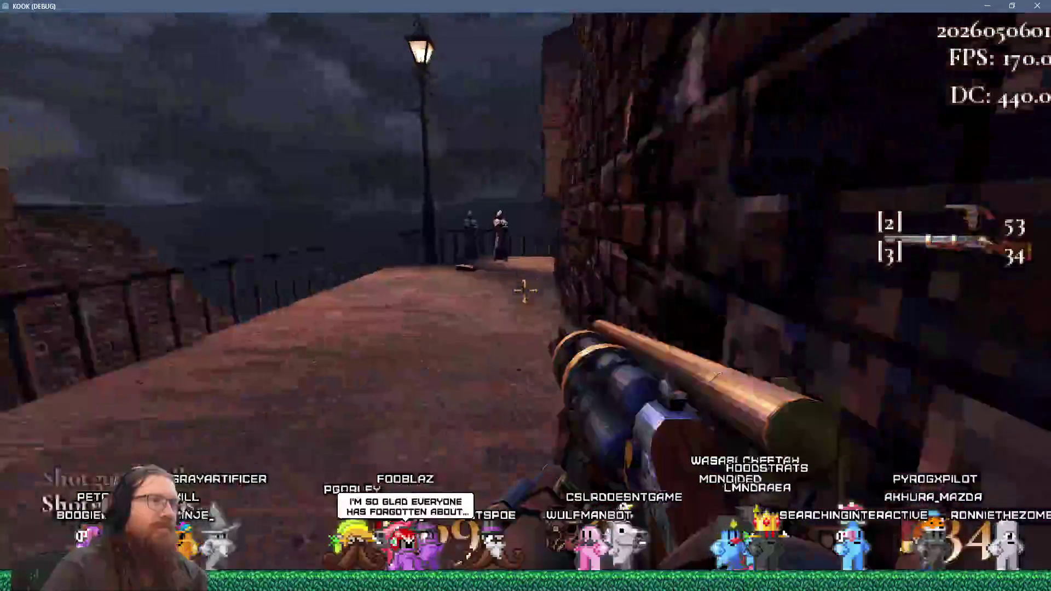
pyautogui.click(526, 295)
pyautogui.press('w')
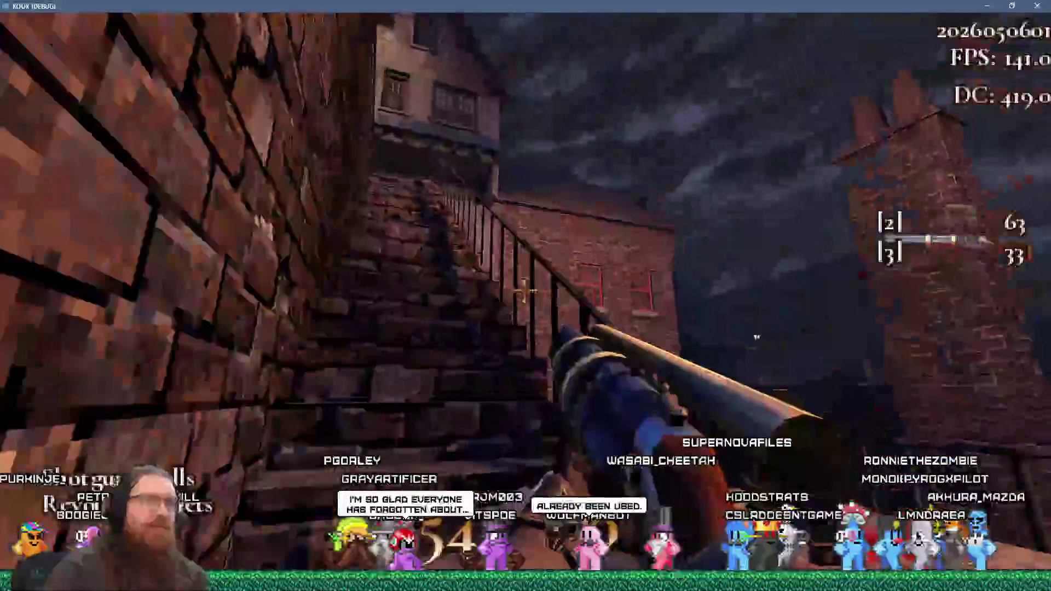
pyautogui.press('w')
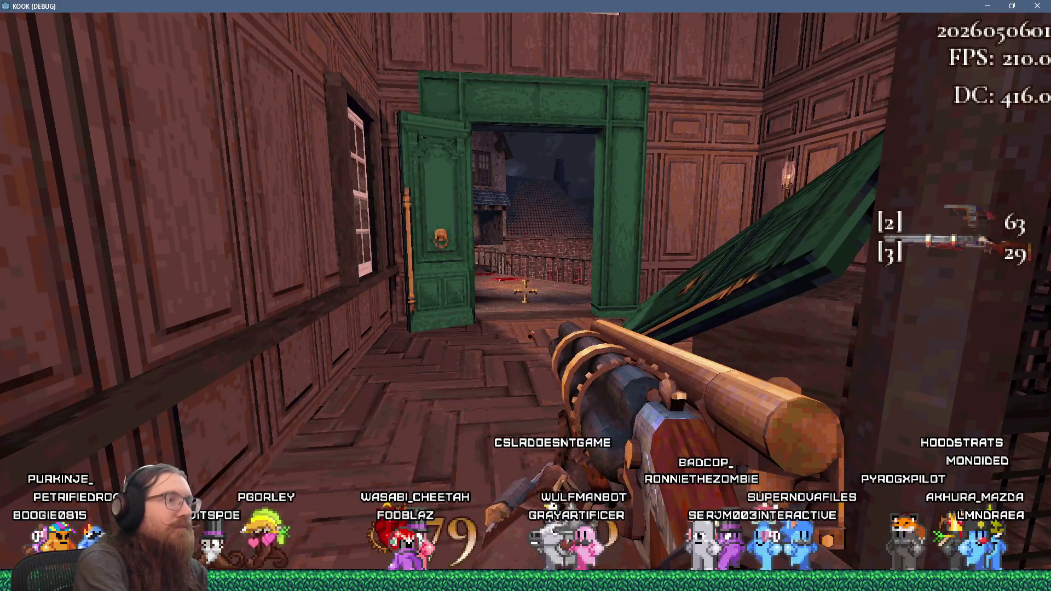
# Step: Quicksave beside the green doors, load it, then walk through the doorway and fire the shotgun
pyautogui.press('F5')
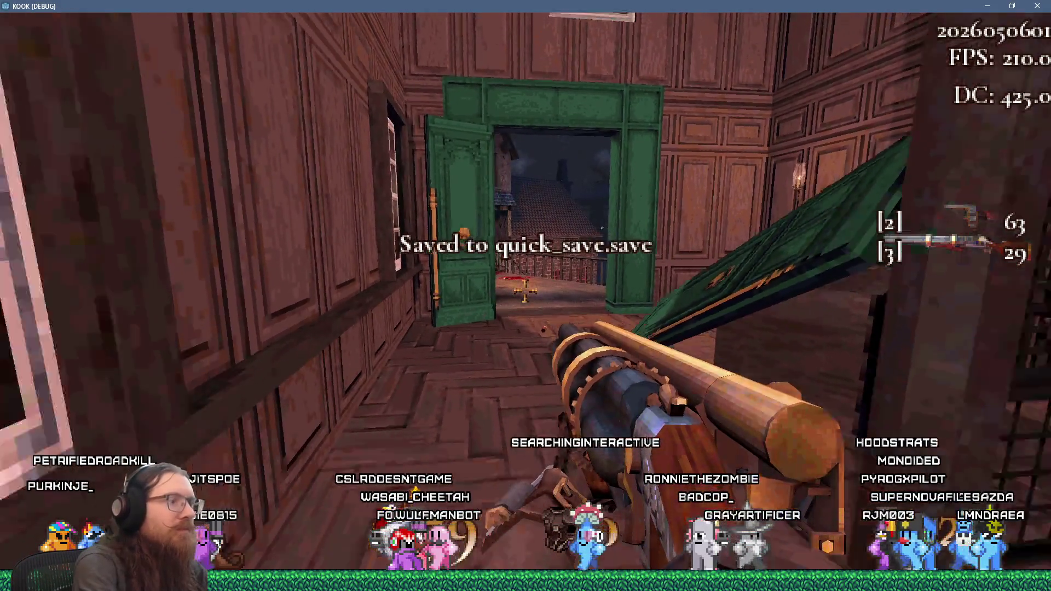
pyautogui.press('F9')
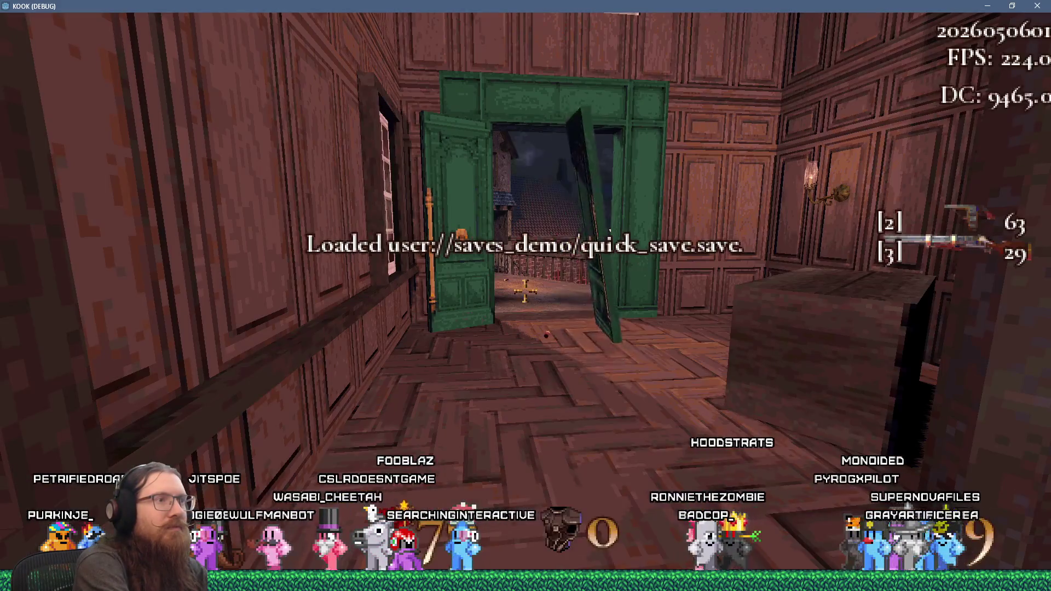
pyautogui.press('w')
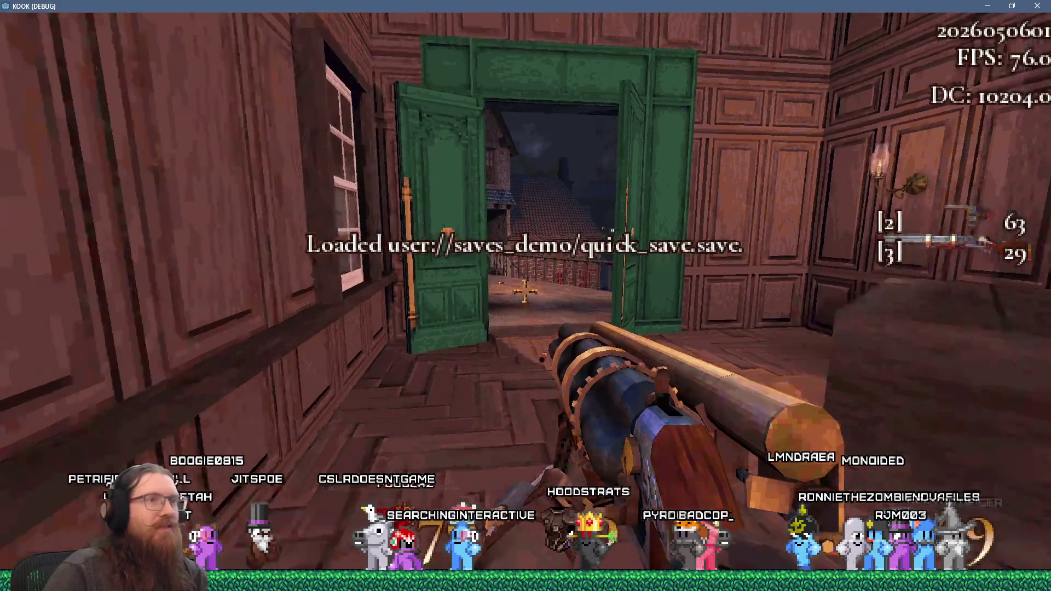
pyautogui.click(525, 295)
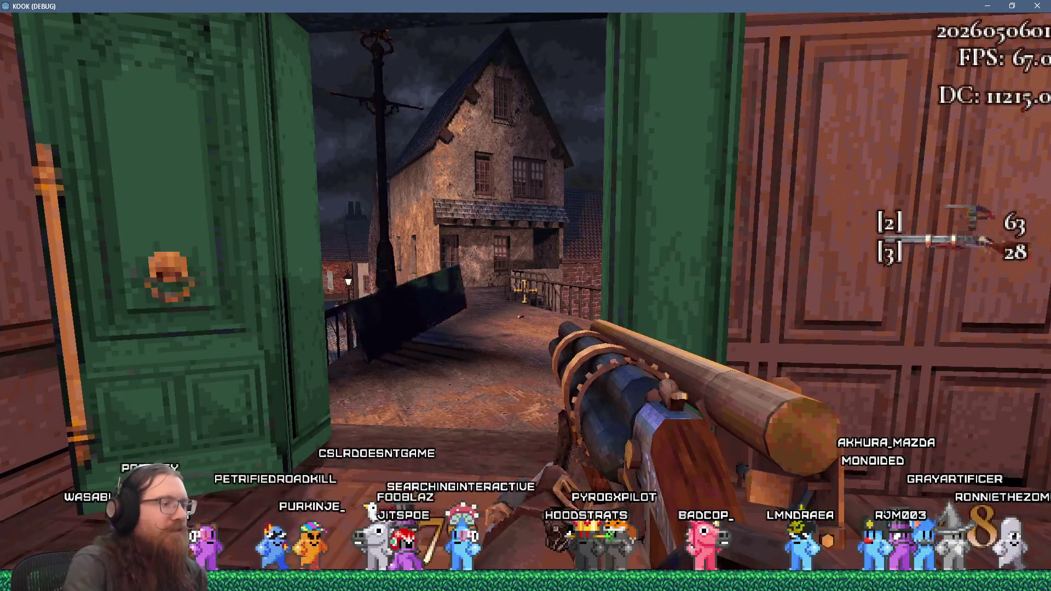
pyautogui.press('s')
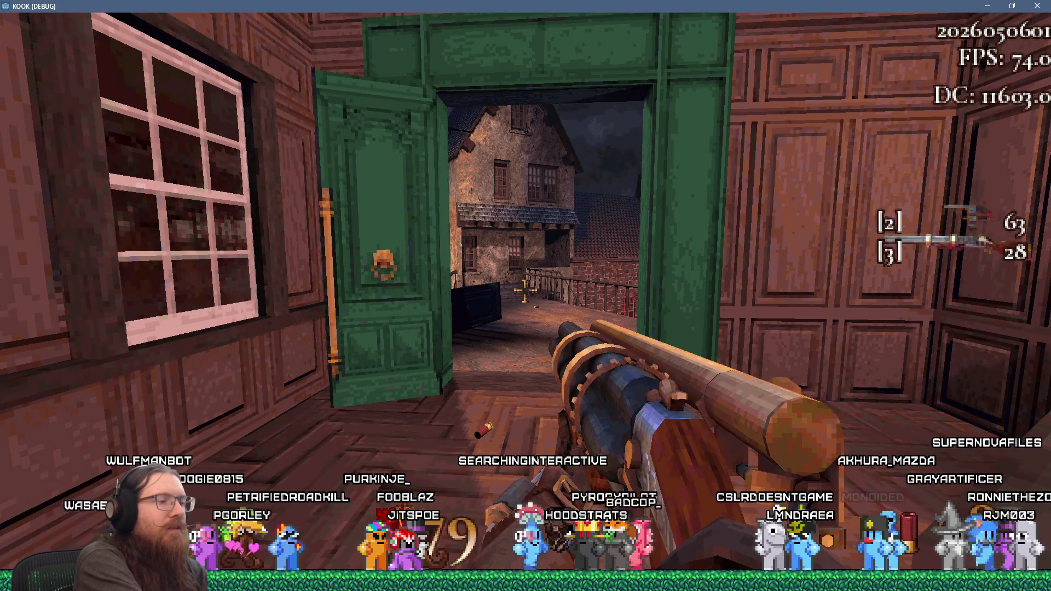
# Step: Reload the quick save several times, stepping back from the green doors between loads
pyautogui.press('F9')
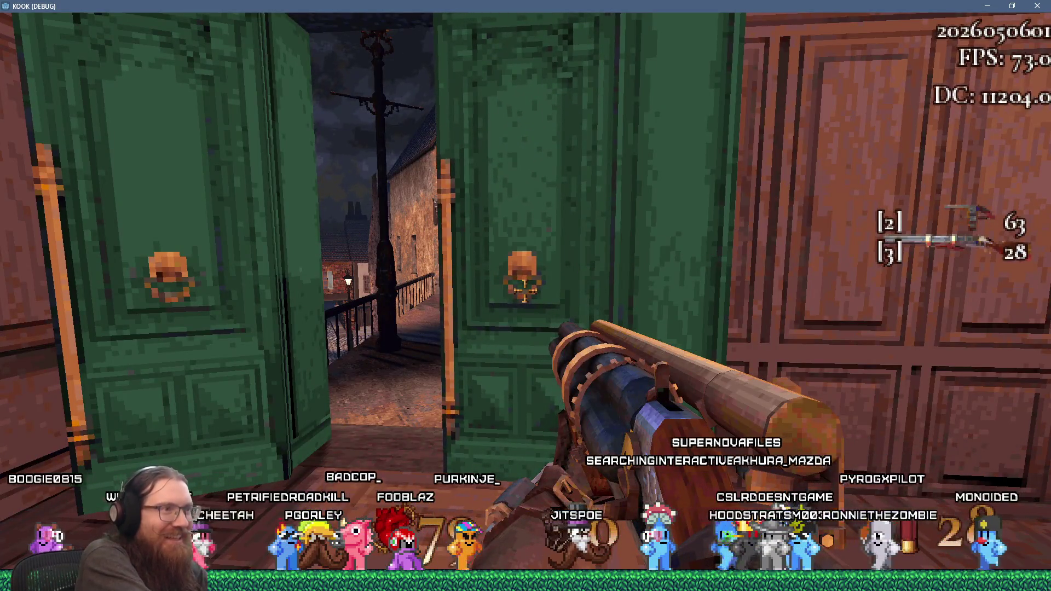
pyautogui.press('F9')
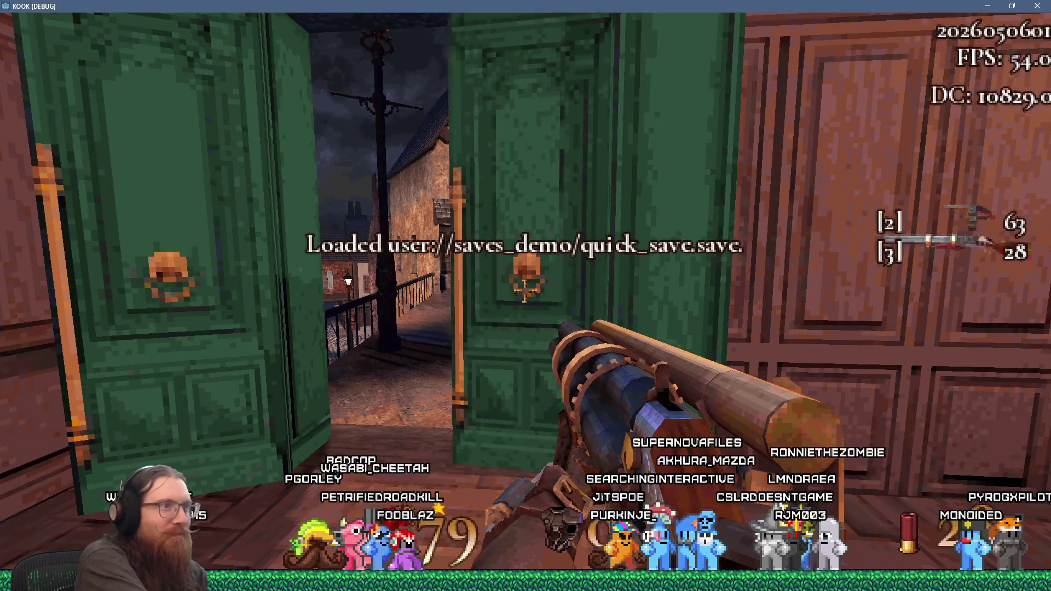
pyautogui.press('s')
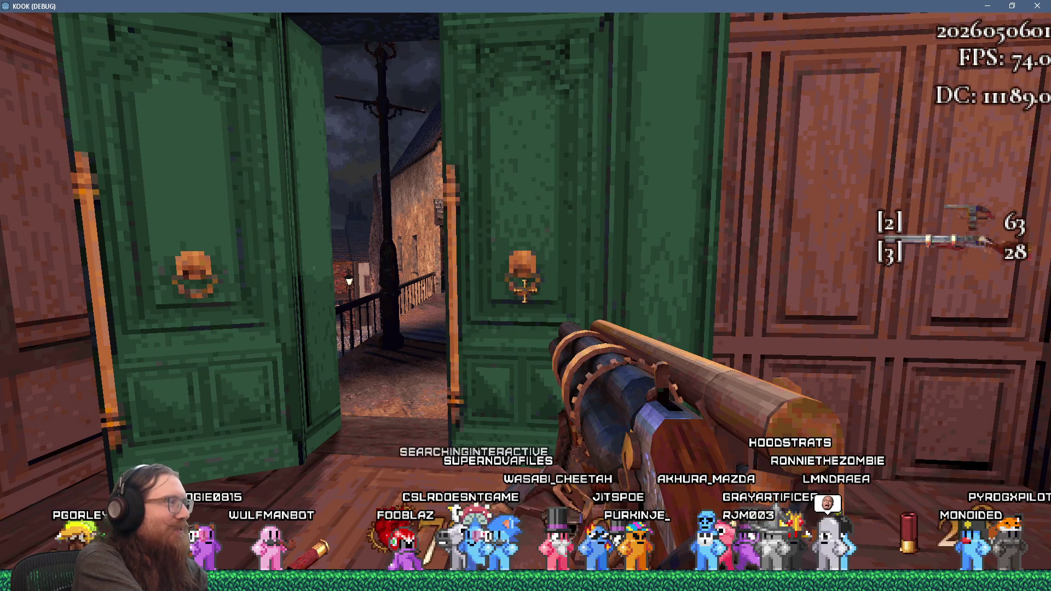
pyautogui.press('F9')
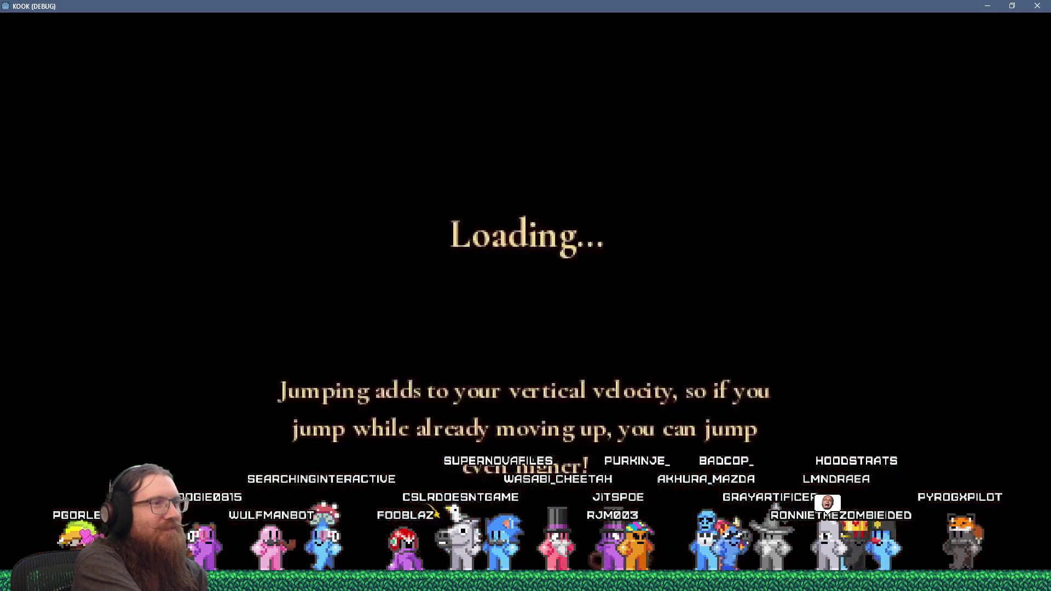
# Step: Walk through the green doors onto the balcony, reload, then push into the right green door
pyautogui.press('s')
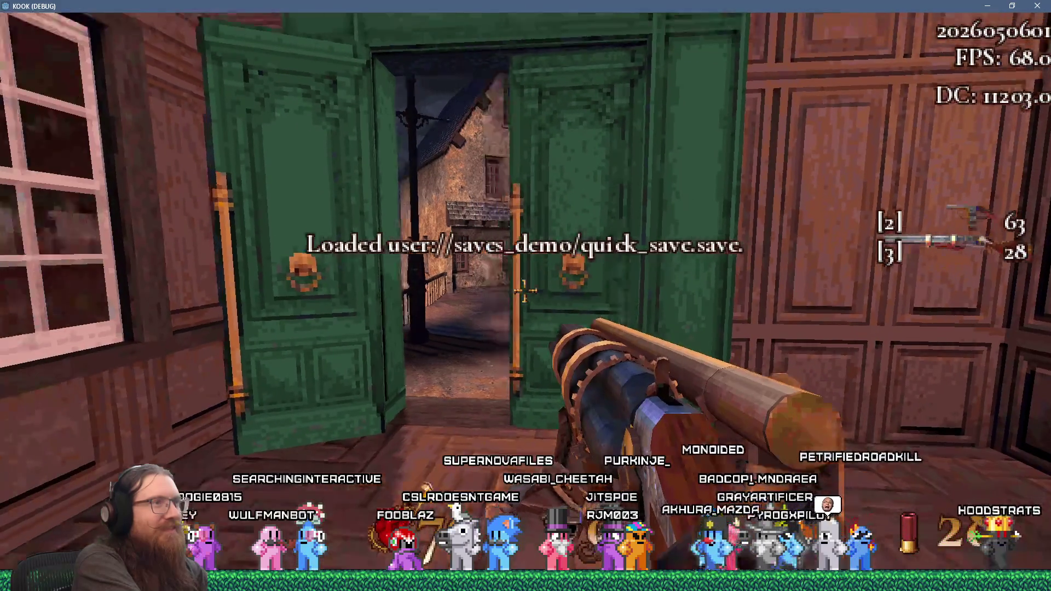
pyautogui.press('w')
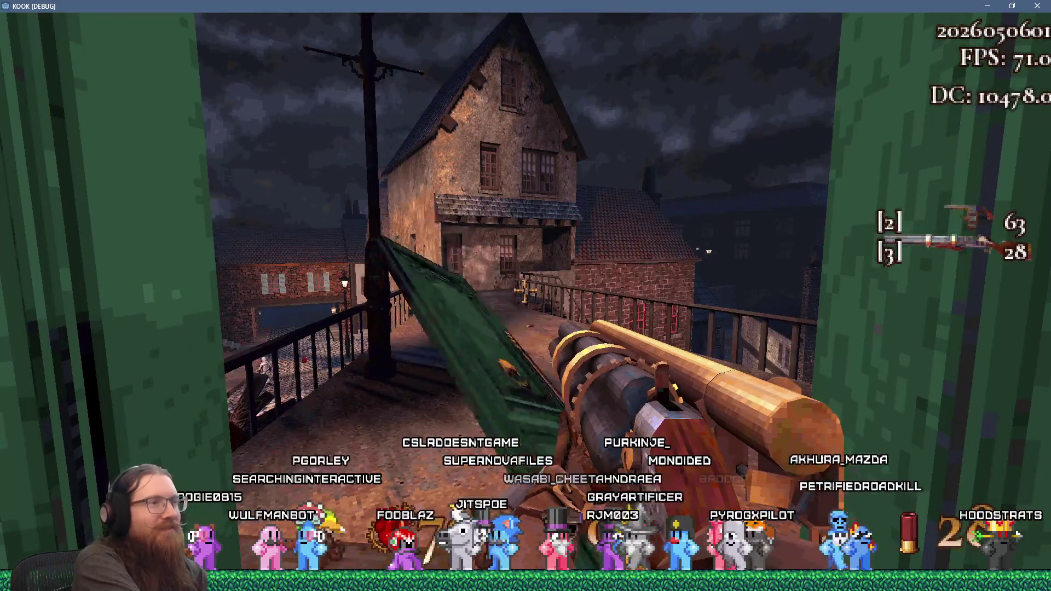
pyautogui.press('s')
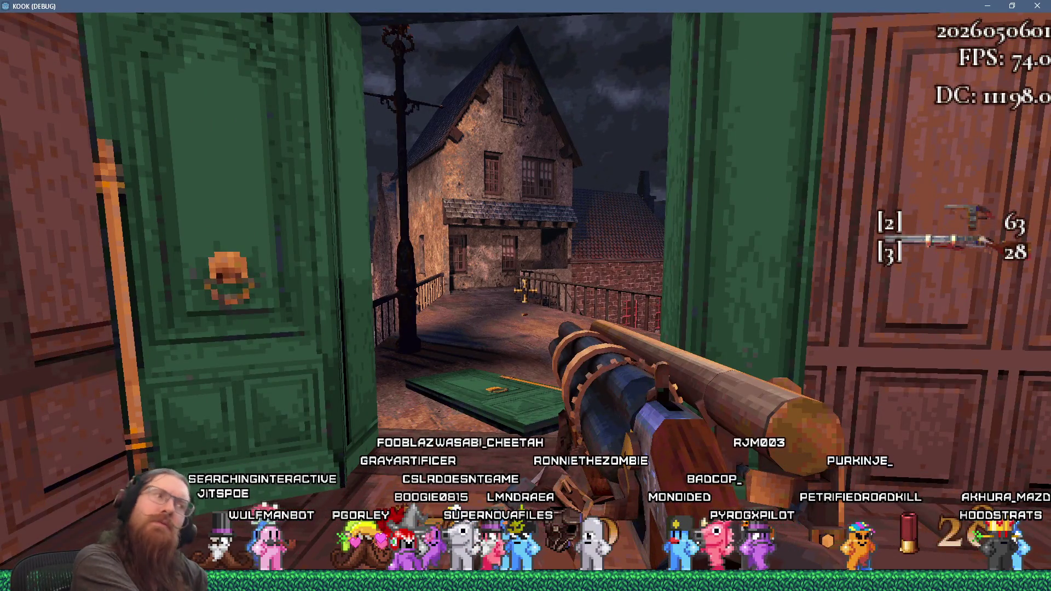
pyautogui.press('F9')
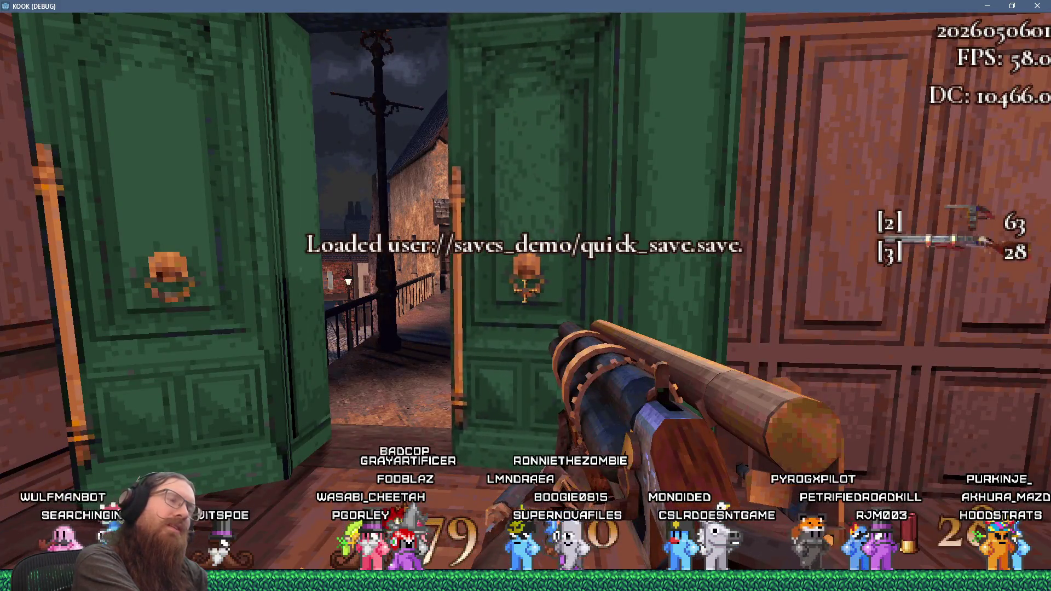
pyautogui.press('w')
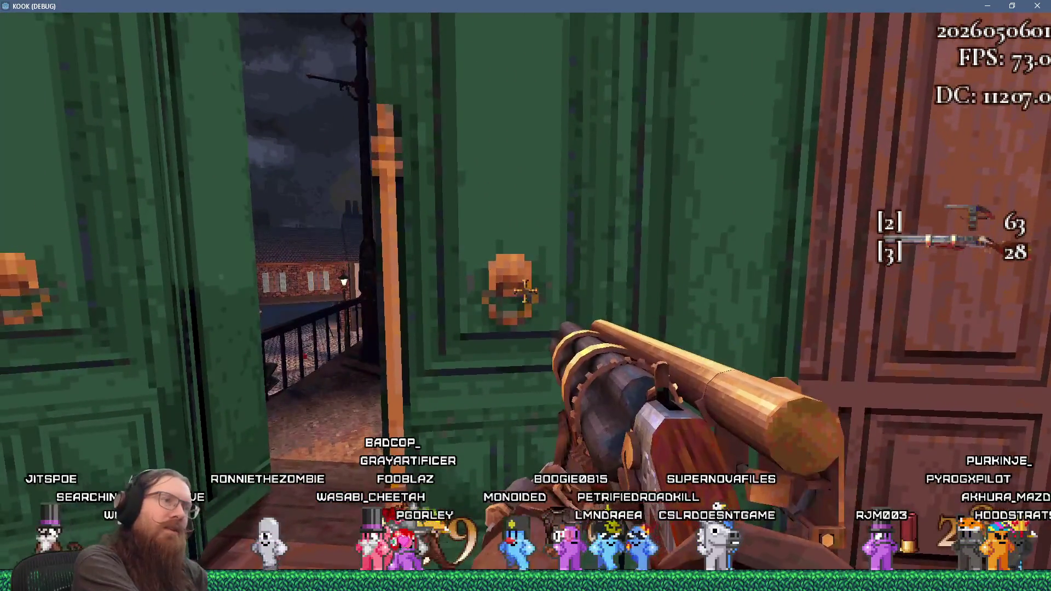
pyautogui.press('w')
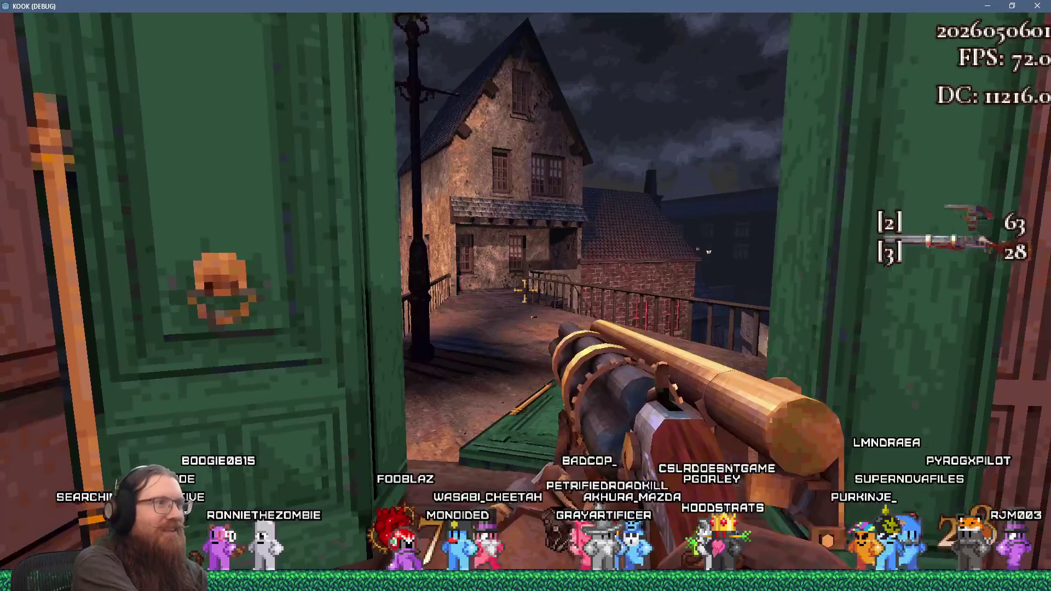
pyautogui.press('s')
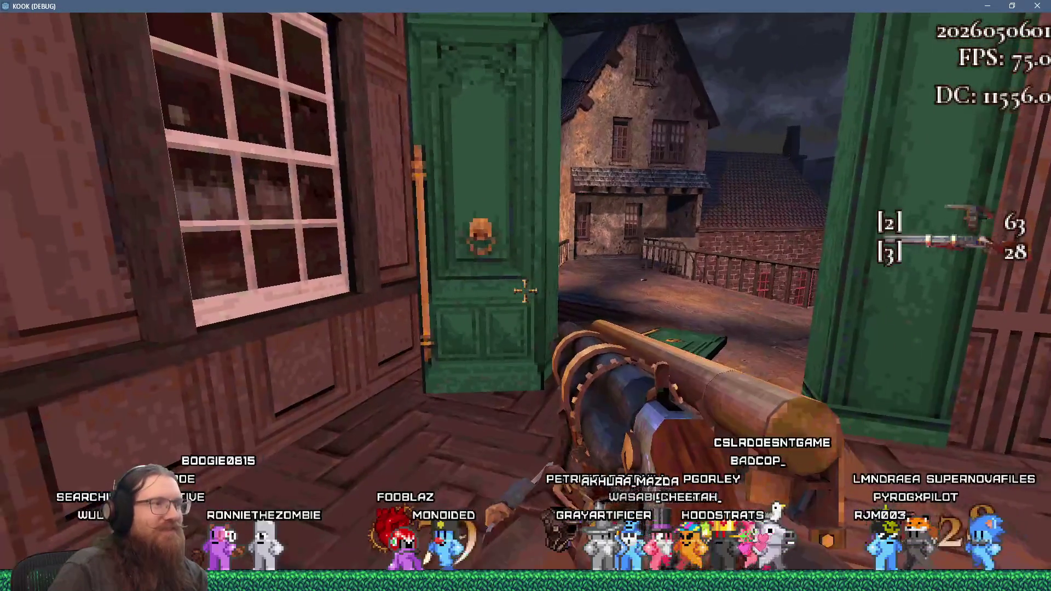
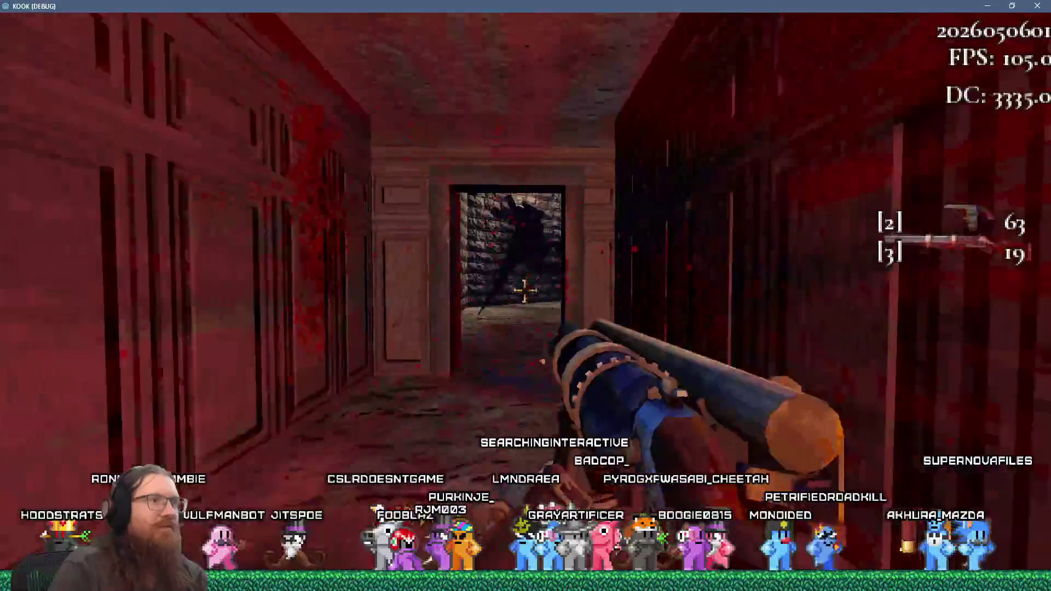
# Step: Walk past the staircase, through the doorway into the hallway, and fire a shot down it
pyautogui.press('w')
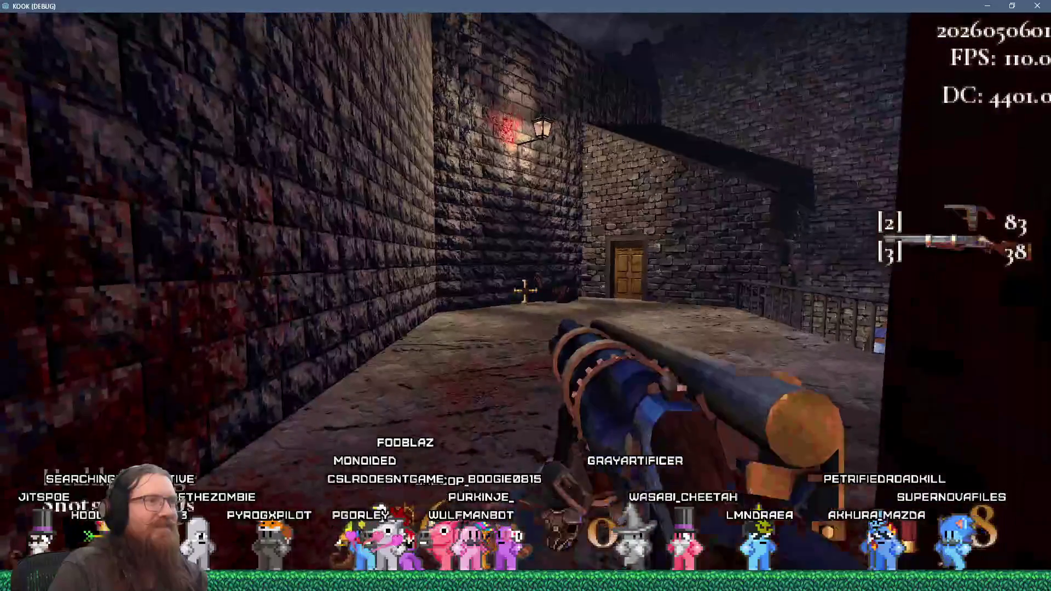
pyautogui.press('w')
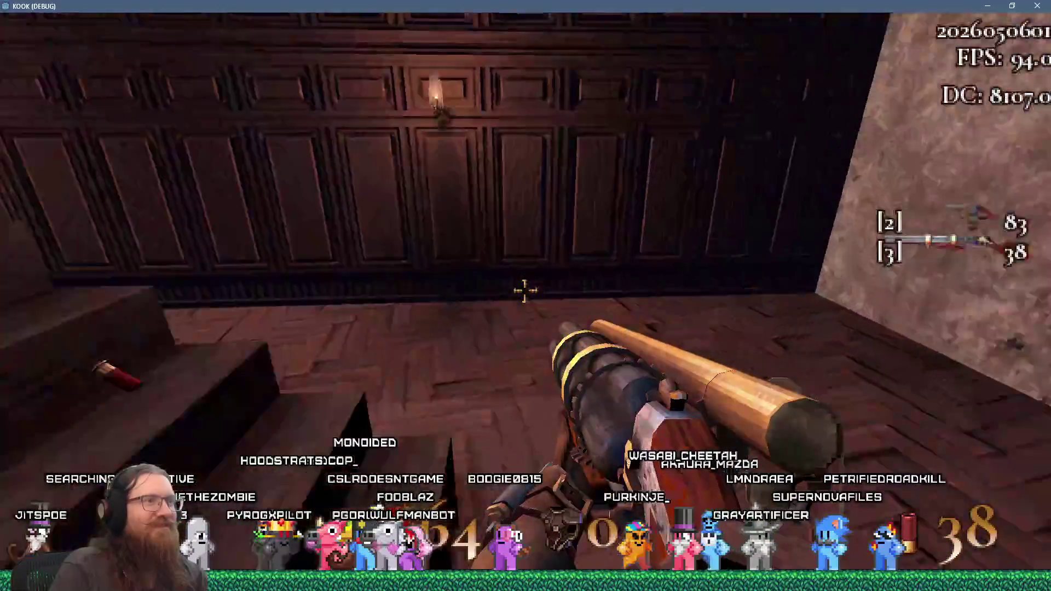
pyautogui.press('w')
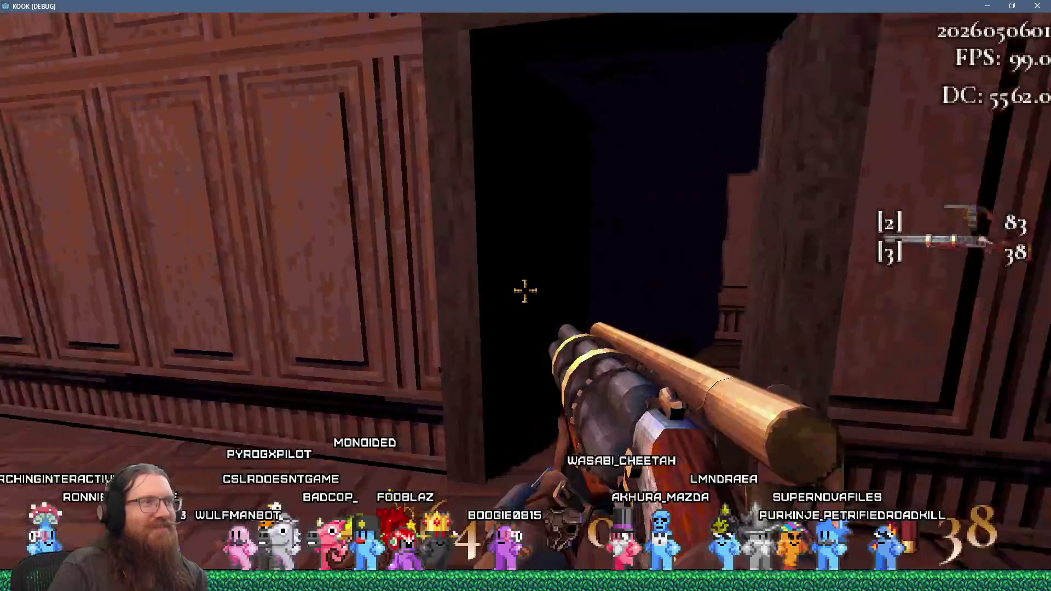
pyautogui.click(524, 291)
# Step: Go down the stairwell, out along the street and walkway, through the secret nook, onto the balcony
pyautogui.press('w')
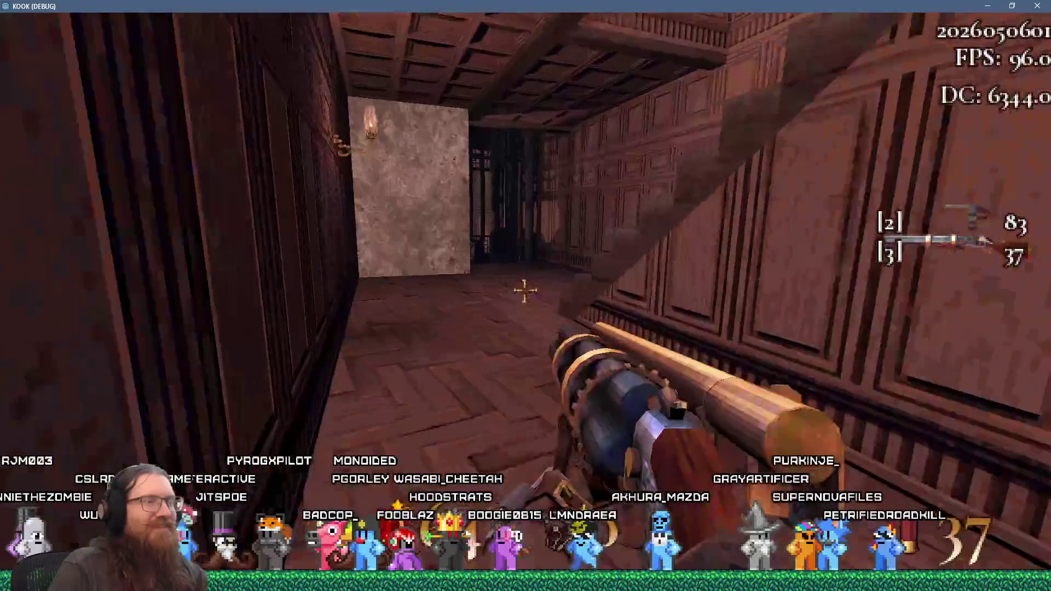
pyautogui.press('w')
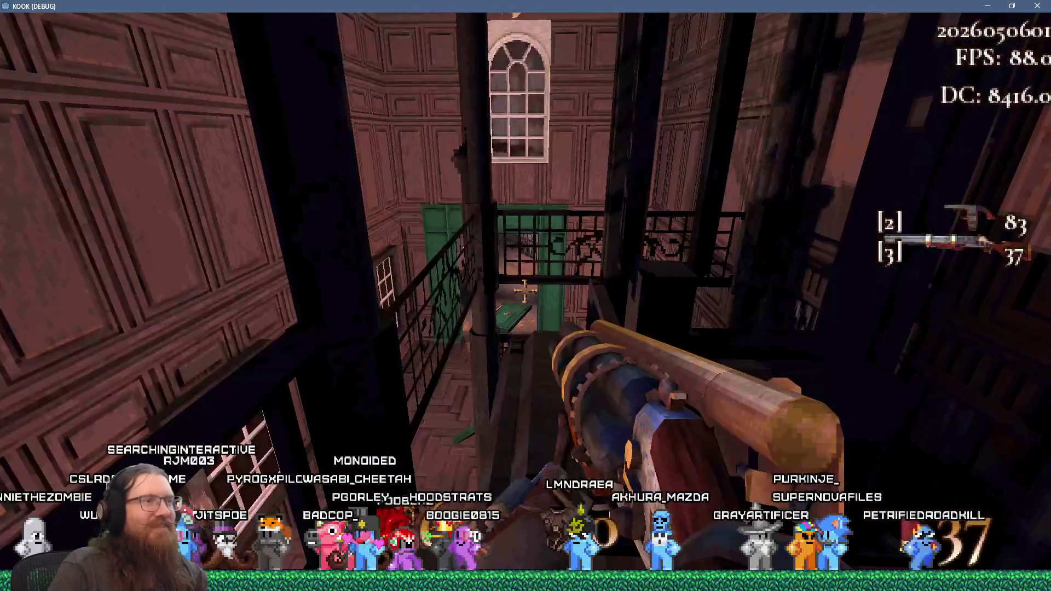
pyautogui.press('w')
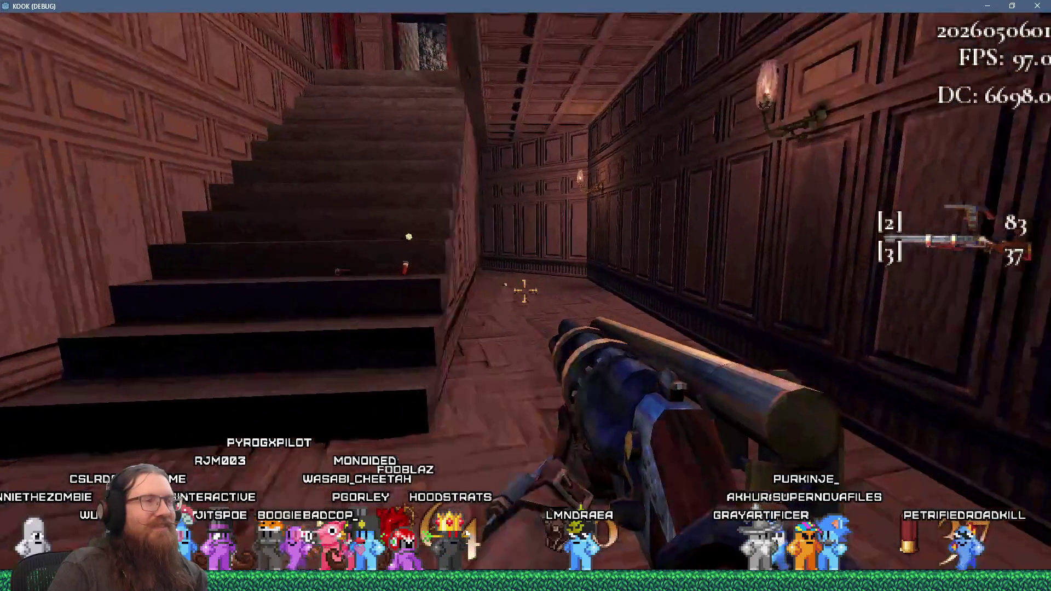
pyautogui.press('w')
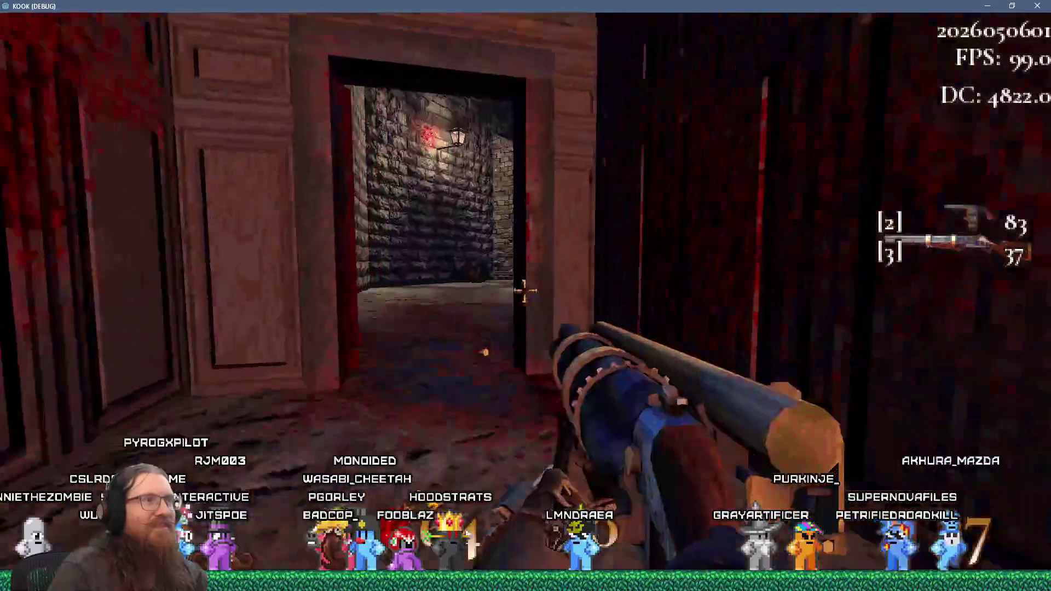
pyautogui.press('w')
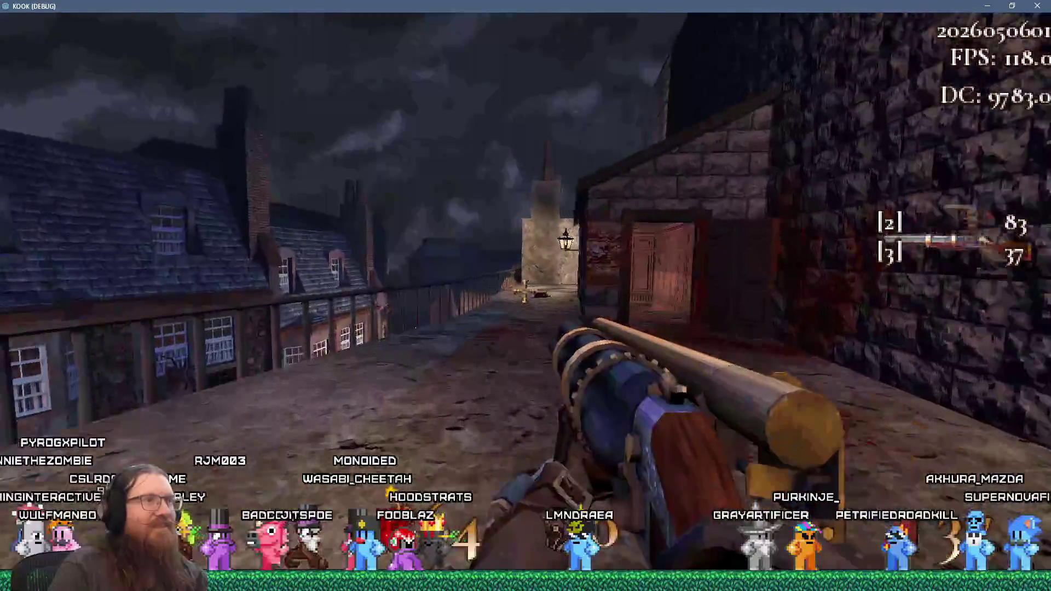
pyautogui.press('w')
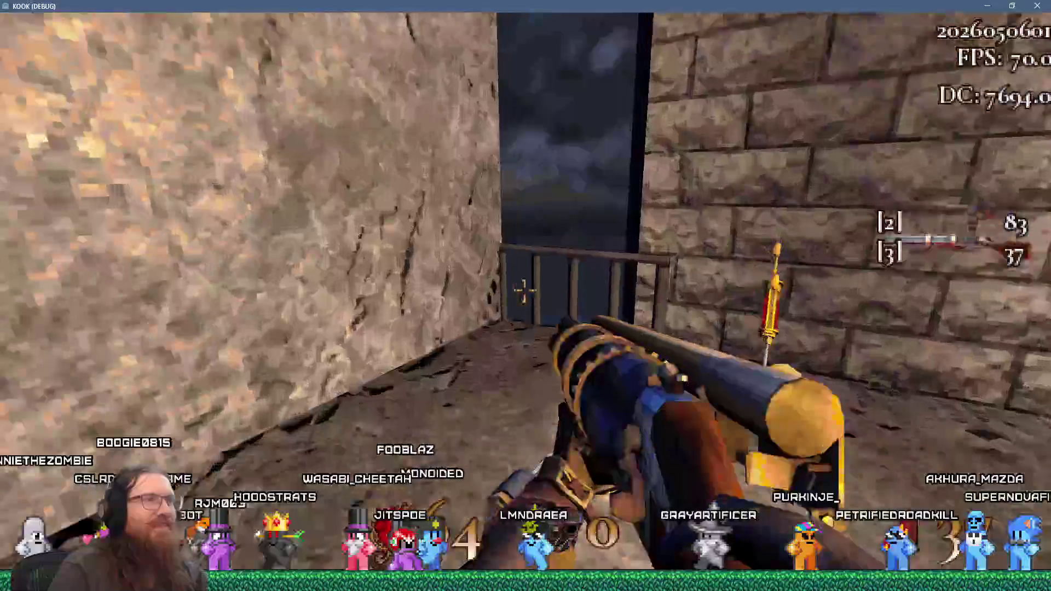
pyautogui.press('w')
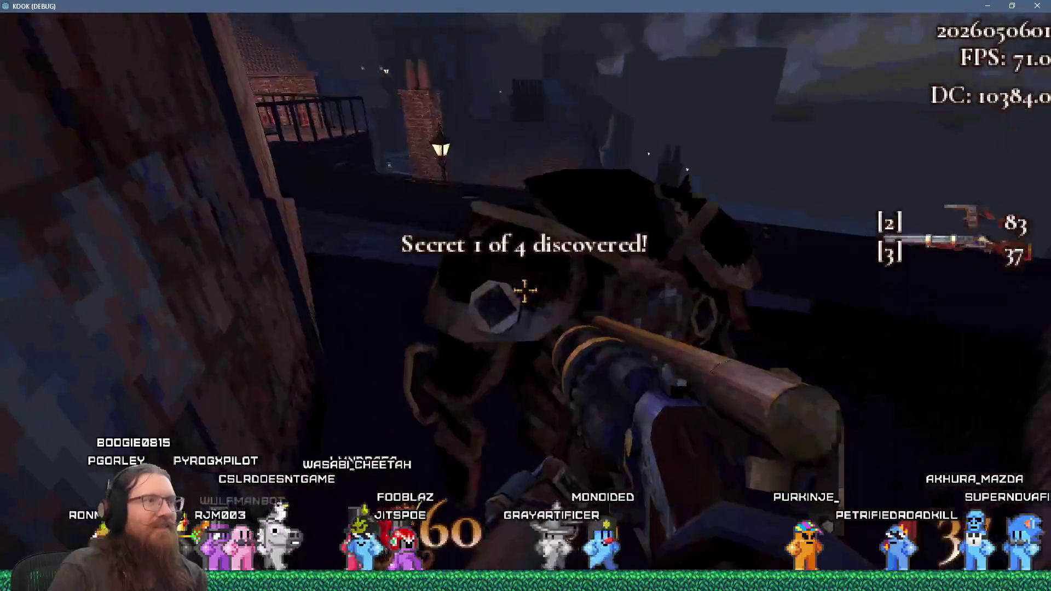
pyautogui.press('w')
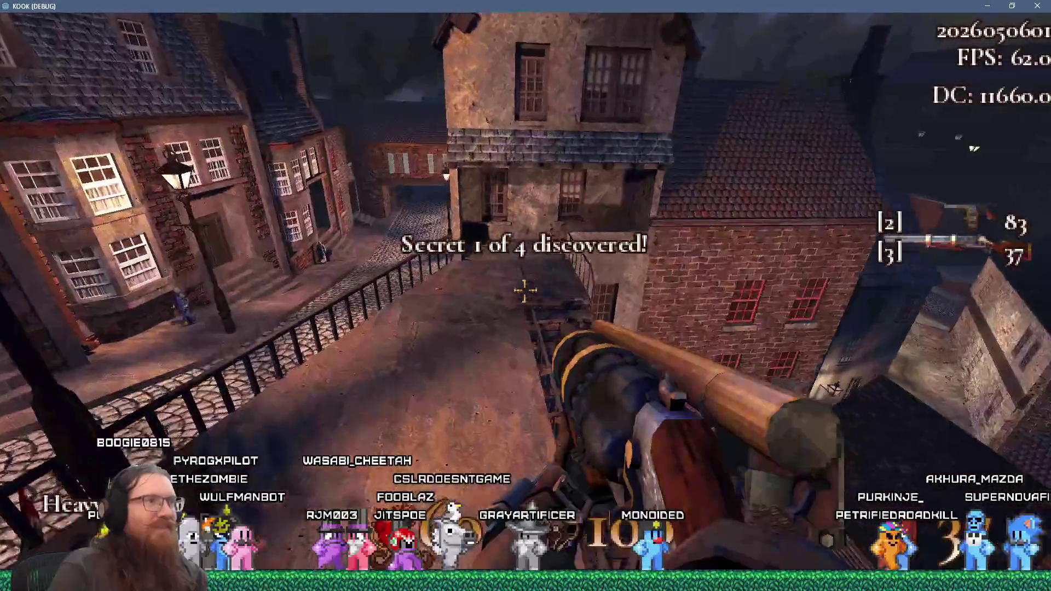
pyautogui.press('w')
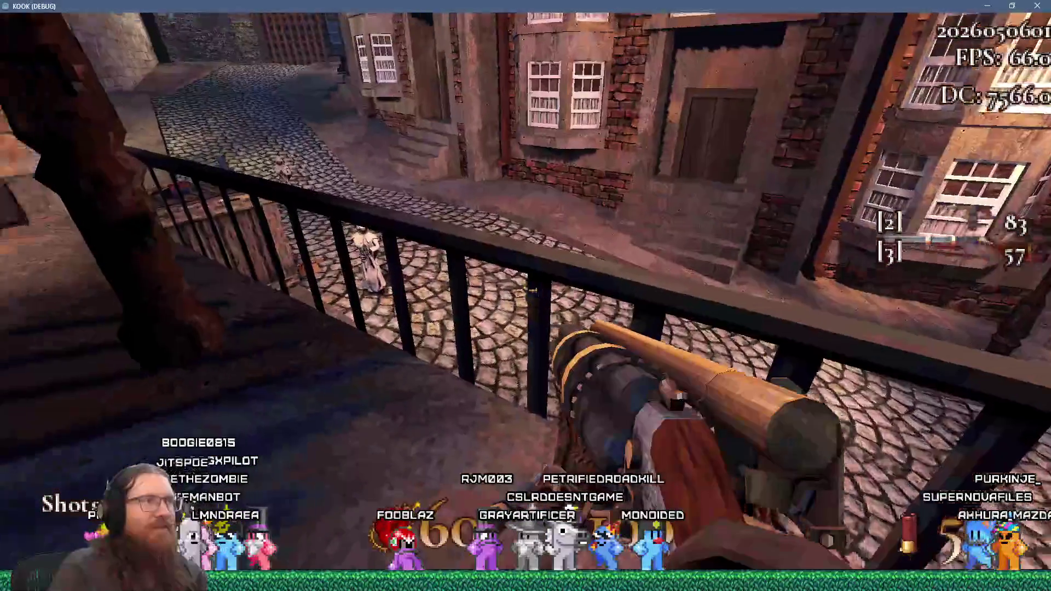
# Step: Shoot the enemies in the street from the railing, using weapon 2 and then weapon 3
pyautogui.click(526, 295)
pyautogui.press('w')
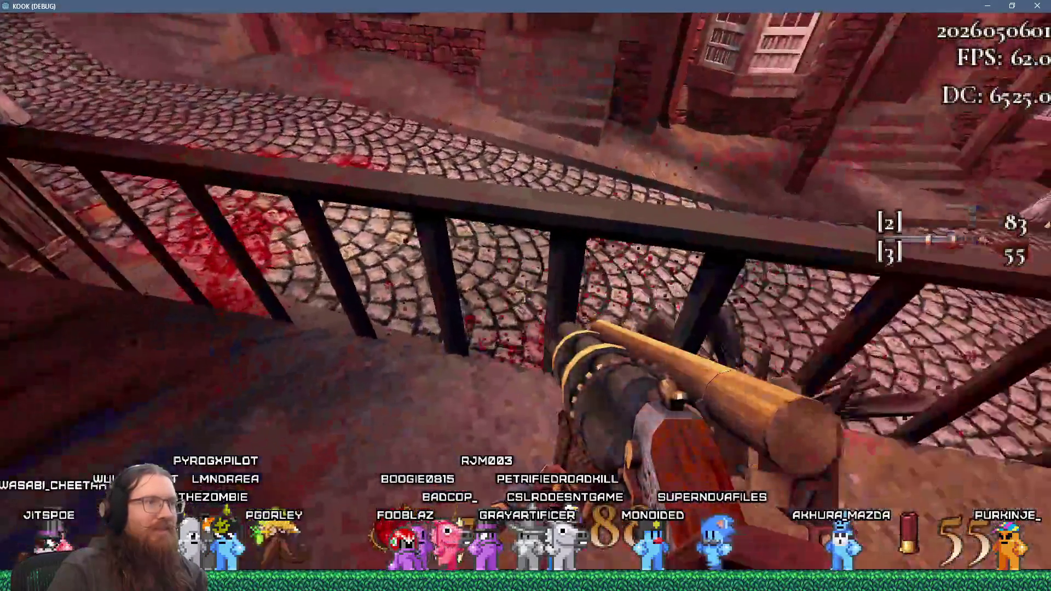
pyautogui.click(525, 295)
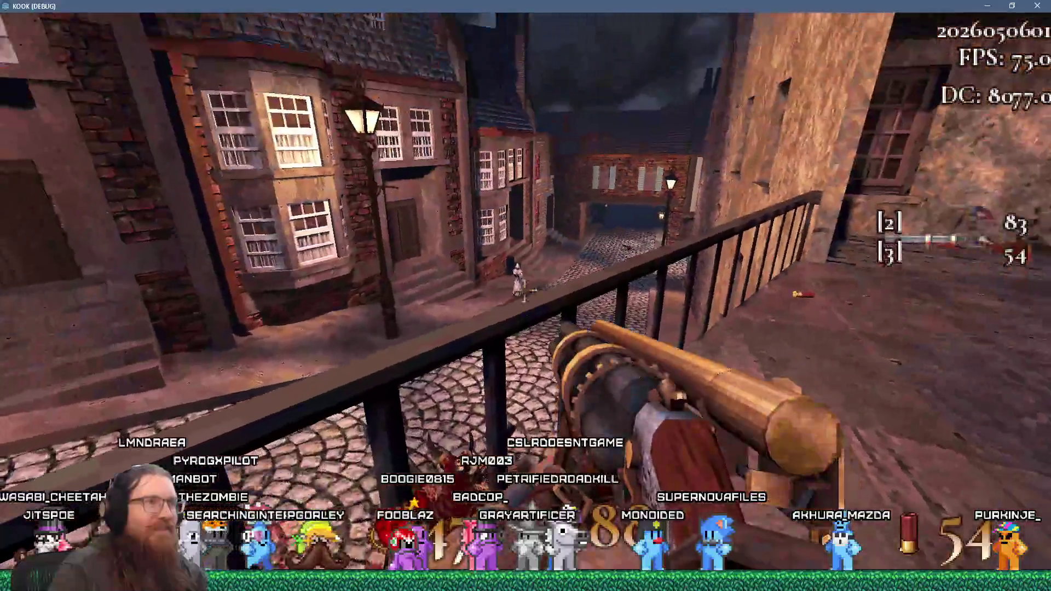
pyautogui.click(526, 296)
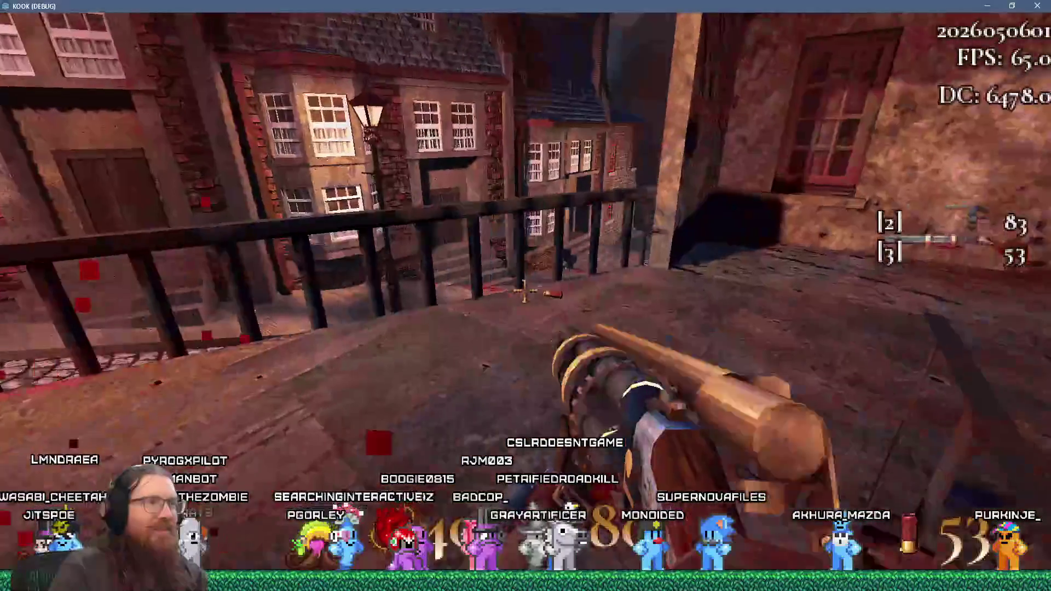
pyautogui.press('2')
pyautogui.click(525, 295)
pyautogui.click(525, 295)
pyautogui.press('3')
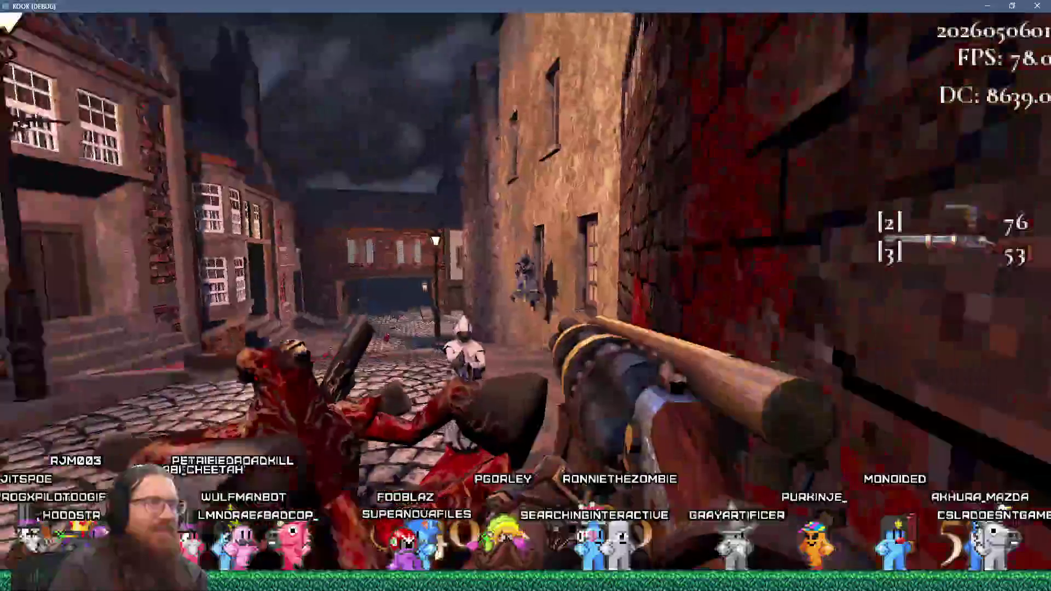
# Step: Advance up the alley to the brick wall, firing the cannon at the enemies
pyautogui.press('w')
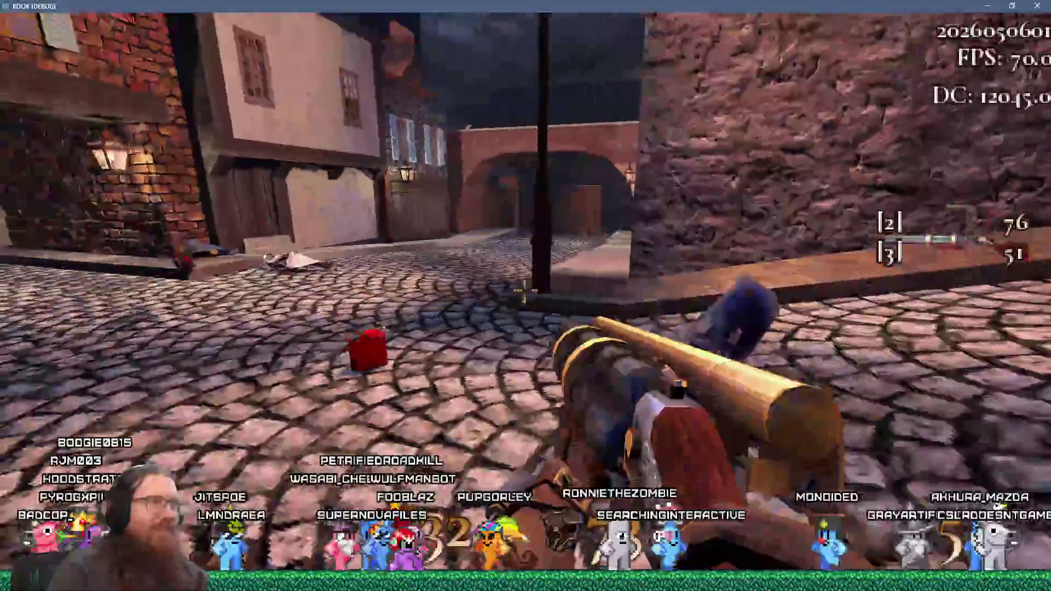
pyautogui.press('w')
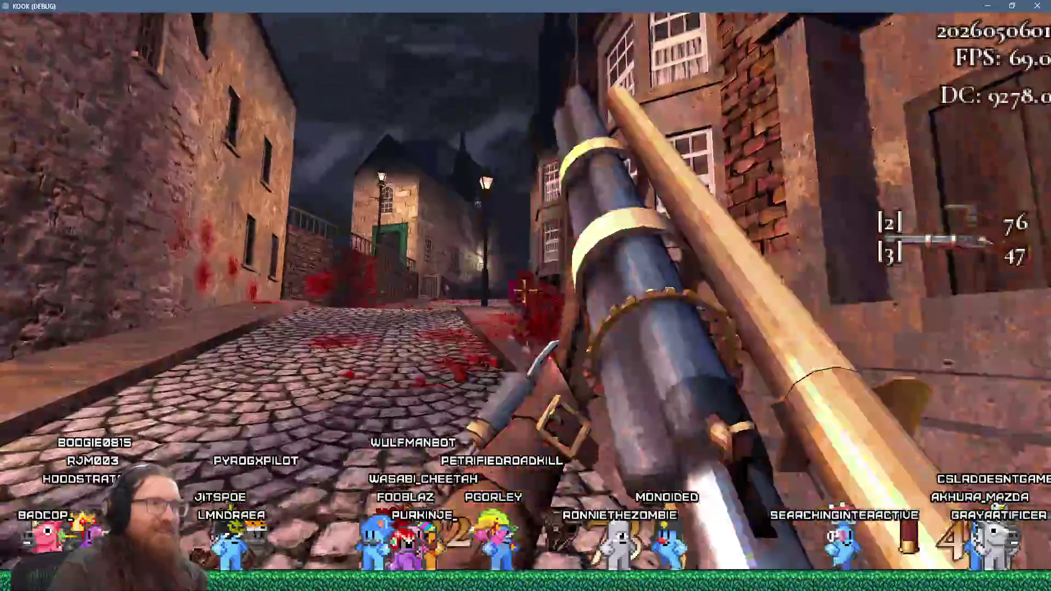
pyautogui.click(523, 290)
pyautogui.press('w')
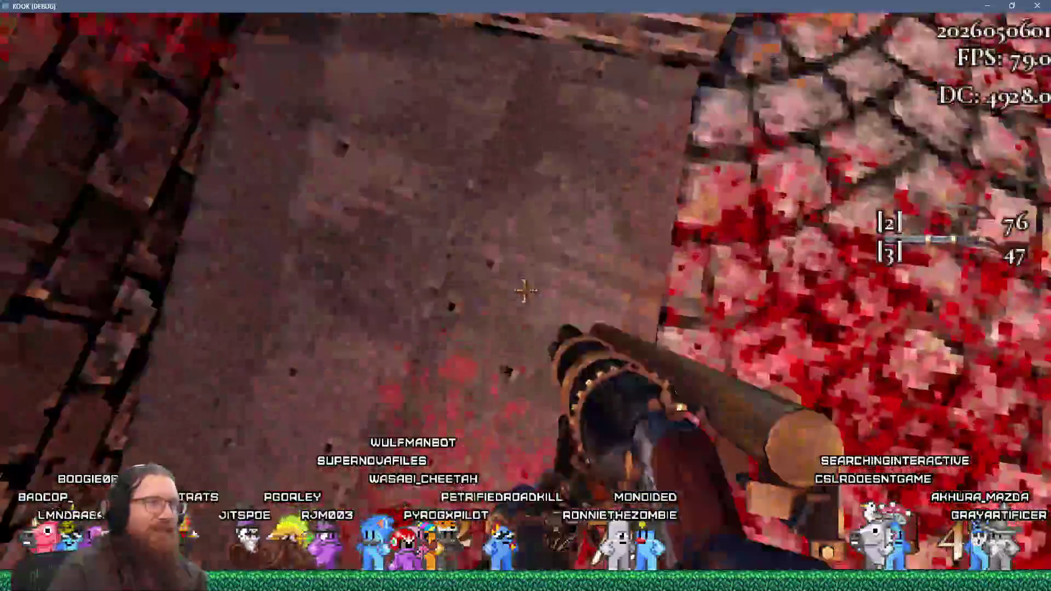
pyautogui.click(524, 291)
pyautogui.click(524, 291)
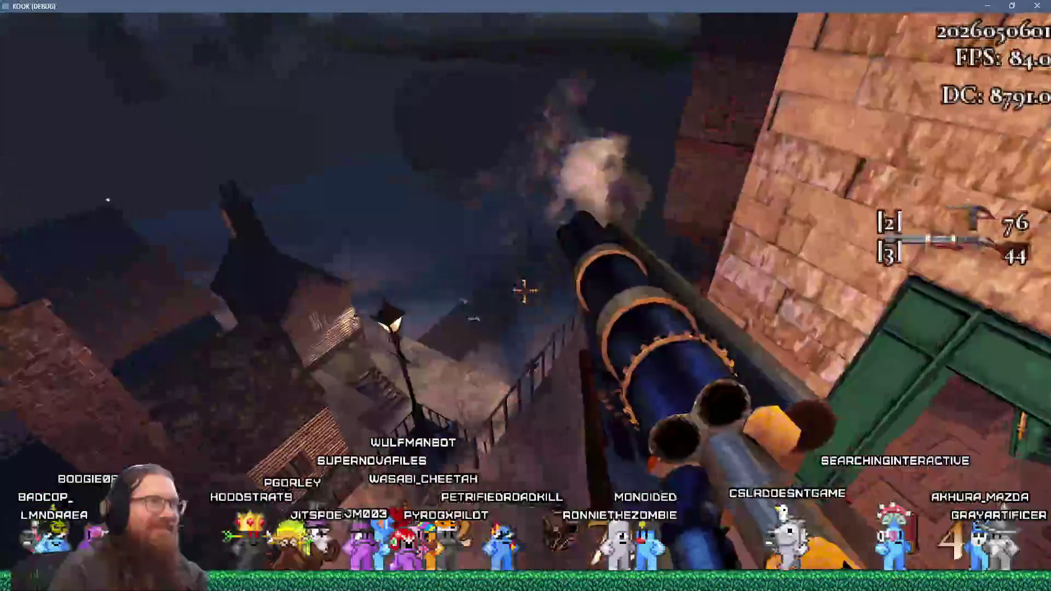
pyautogui.click(524, 291)
# Step: Open the green door with Period, walk out along the balcony, then return to the Godot editor
pyautogui.press('w')
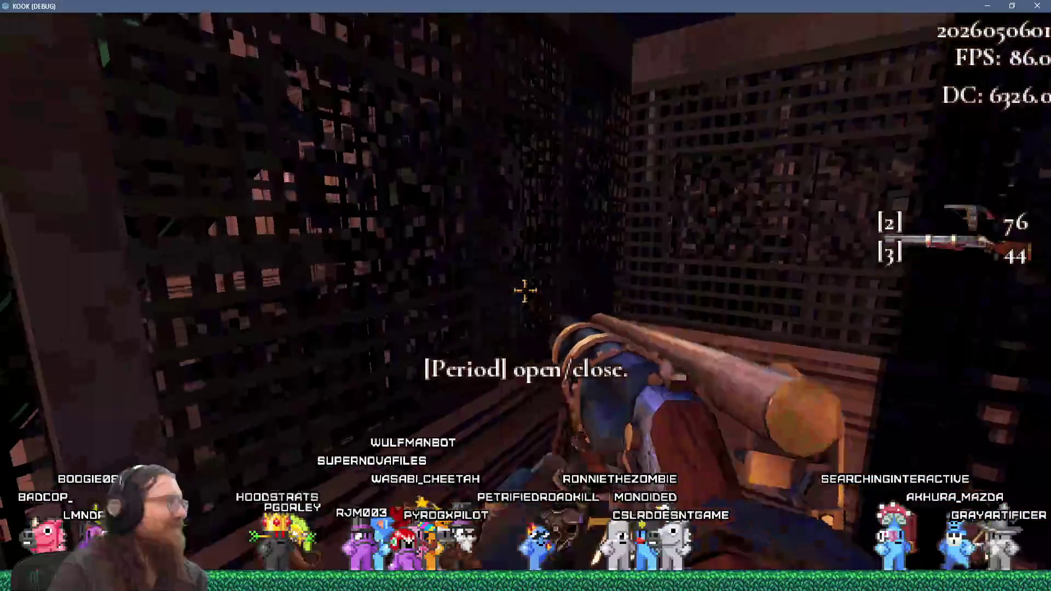
pyautogui.press('.')
pyautogui.press('w')
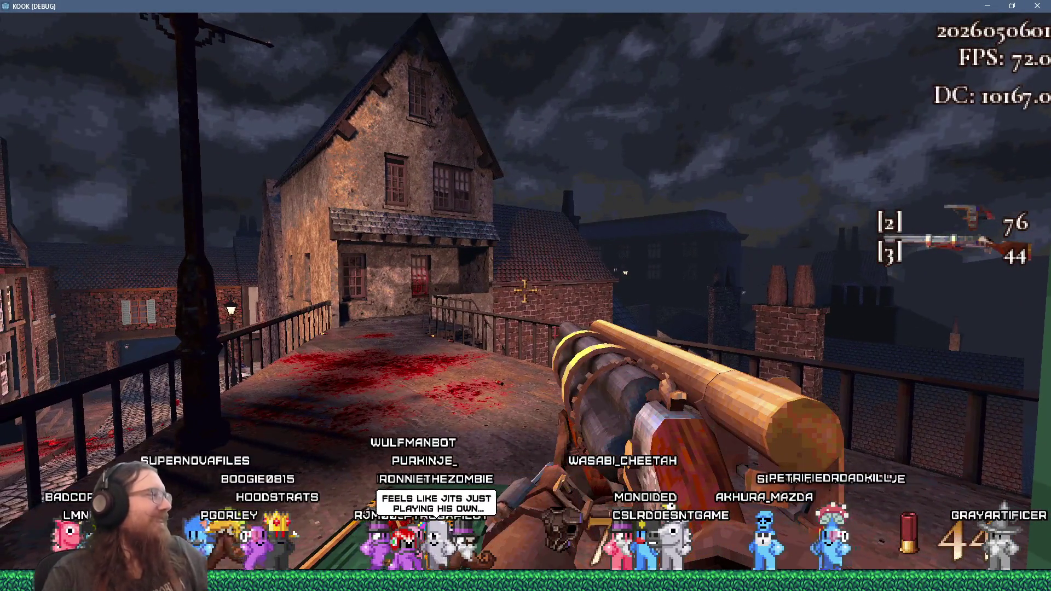
pyautogui.press('Left')
pyautogui.press('w')
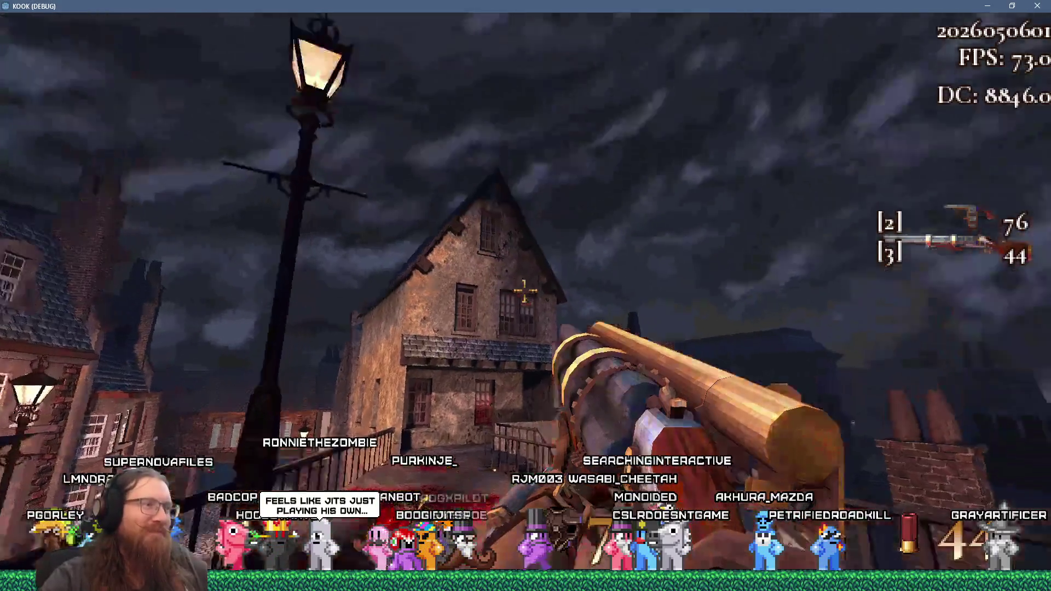
pyautogui.press('Left')
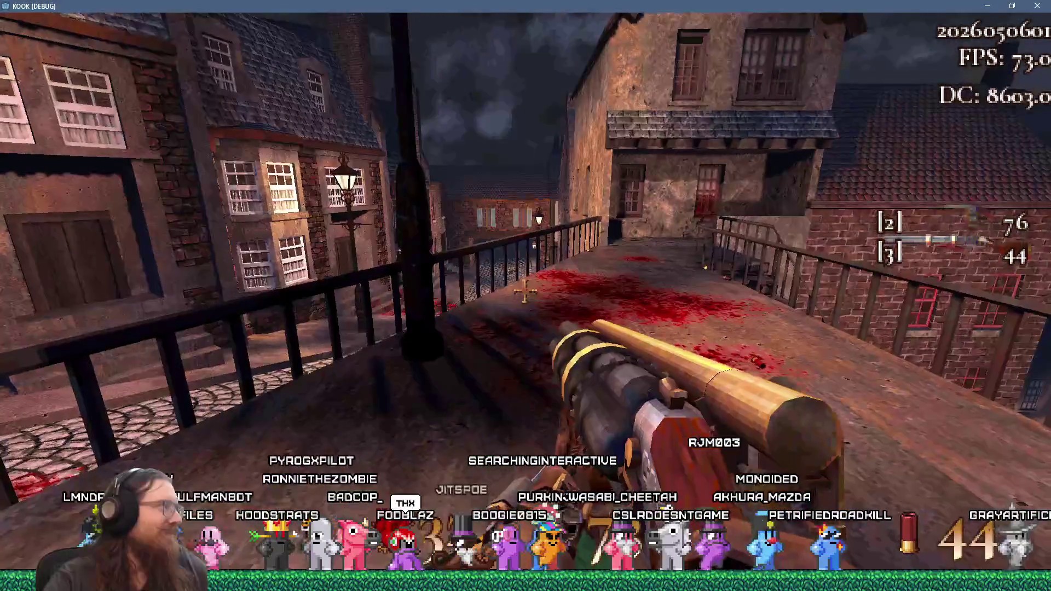
pyautogui.press('quoteleft')
pyautogui.hotkey('alt', 'Tab')
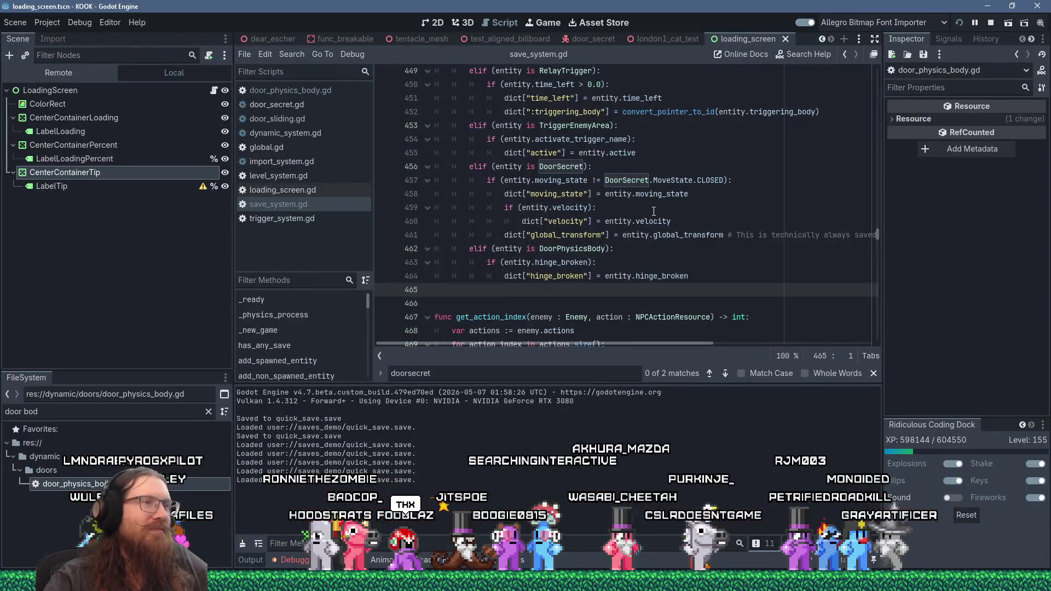
# Step: Resume from the line 464 breakpoint so KOOK's quick save to quick_save.save completes, then return to the editor
pyautogui.click(615, 260)
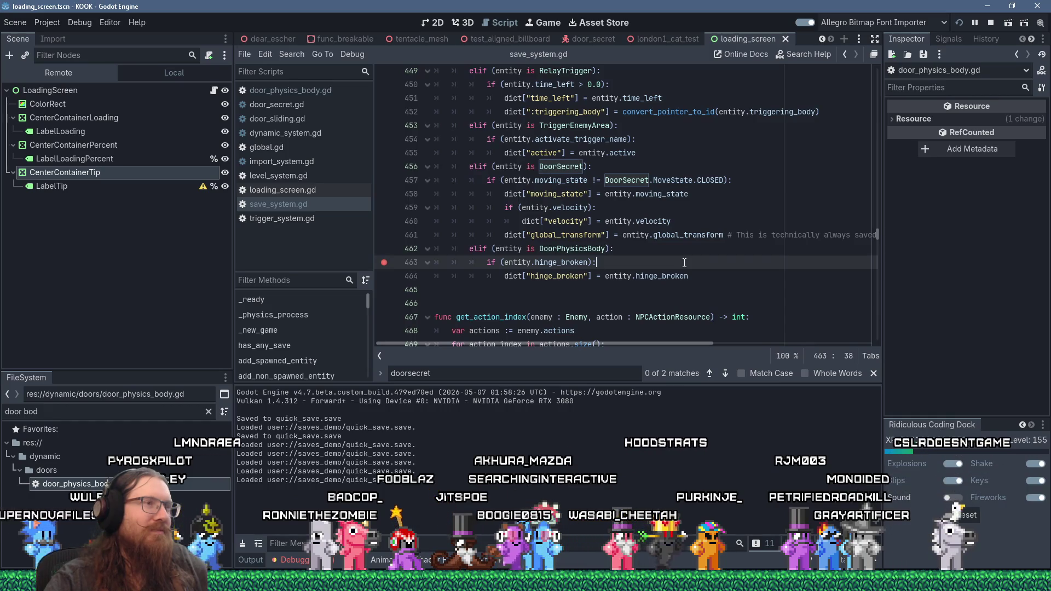
pyautogui.hotkey('alt', 'Tab')
pyautogui.press('quoteleft')
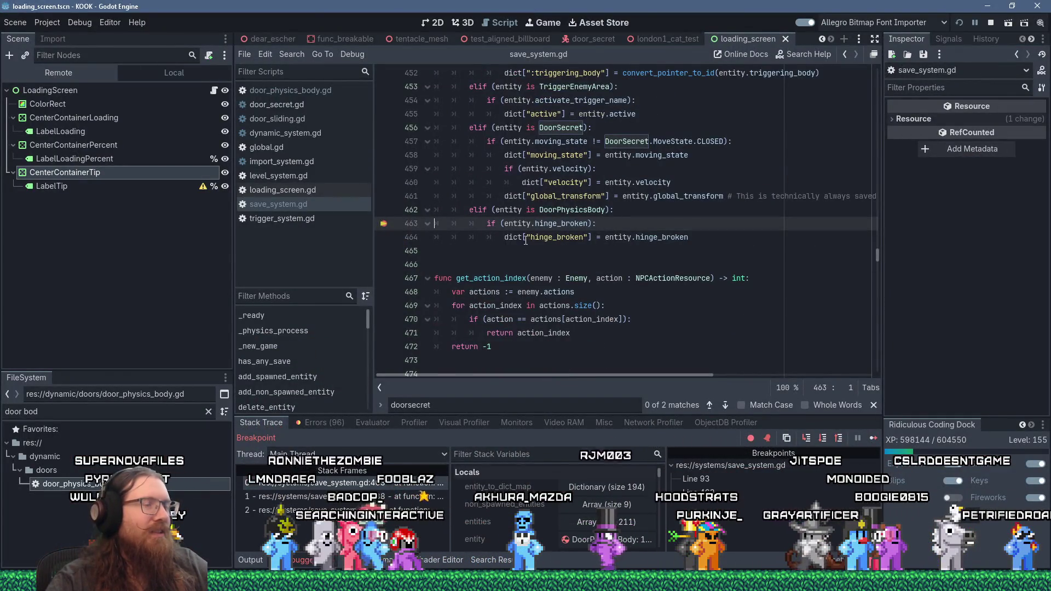
pyautogui.click(518, 238)
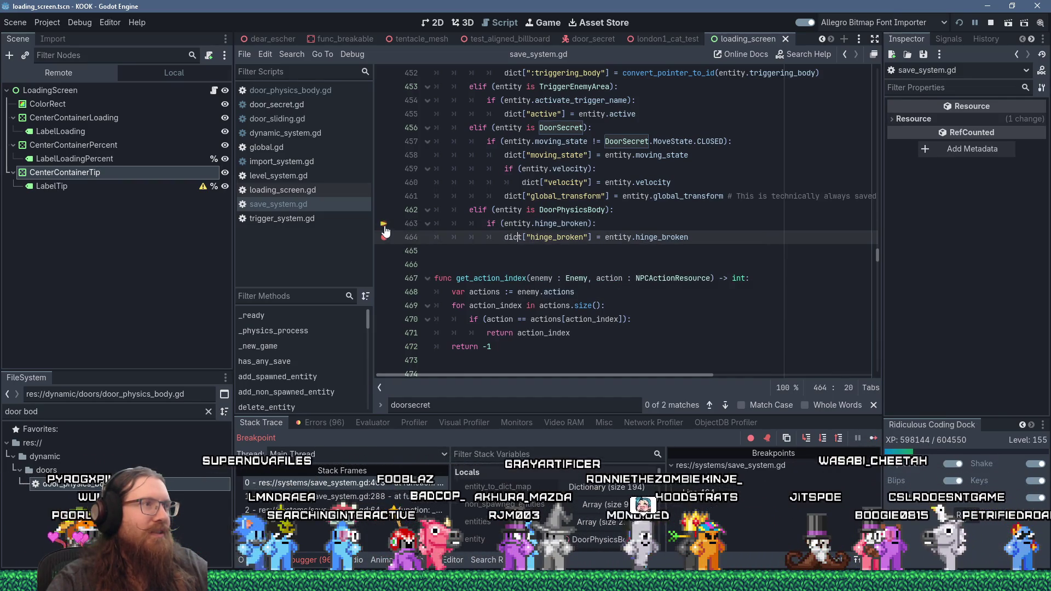
pyautogui.click(870, 437)
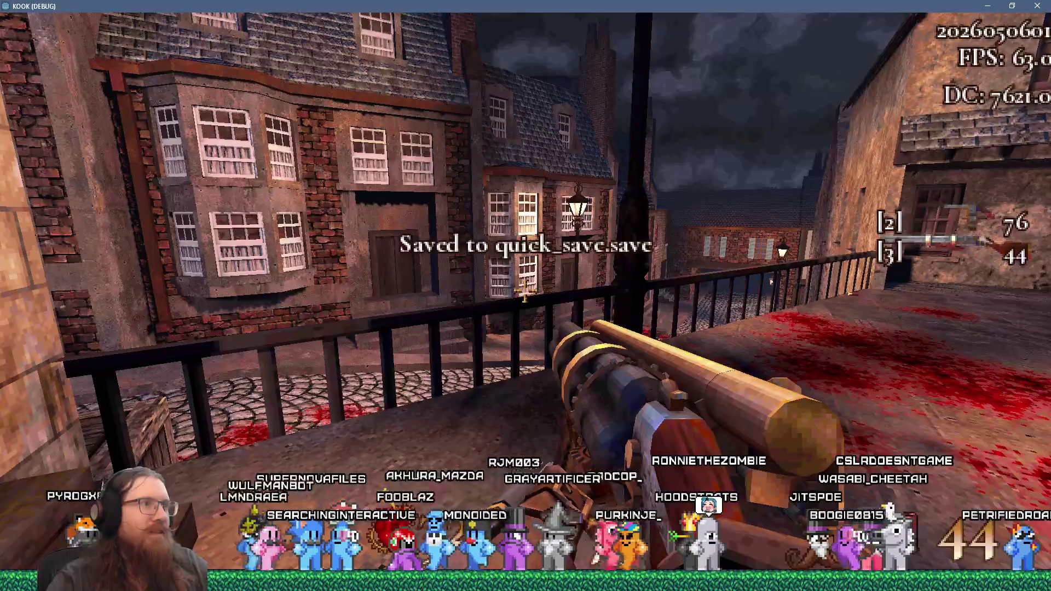
pyautogui.press('`')
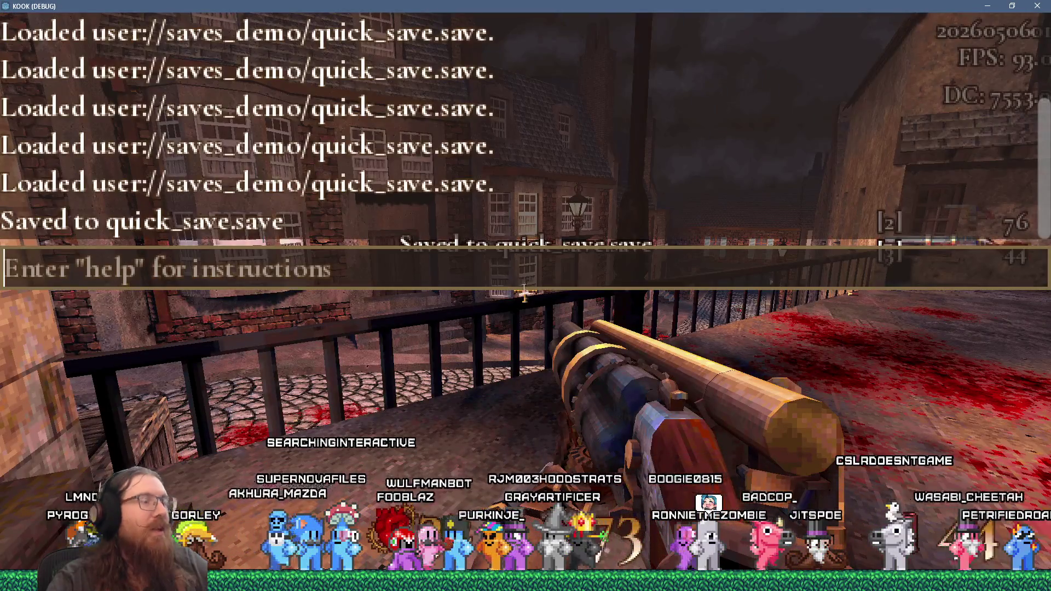
pyautogui.hotkey('alt', 'Tab')
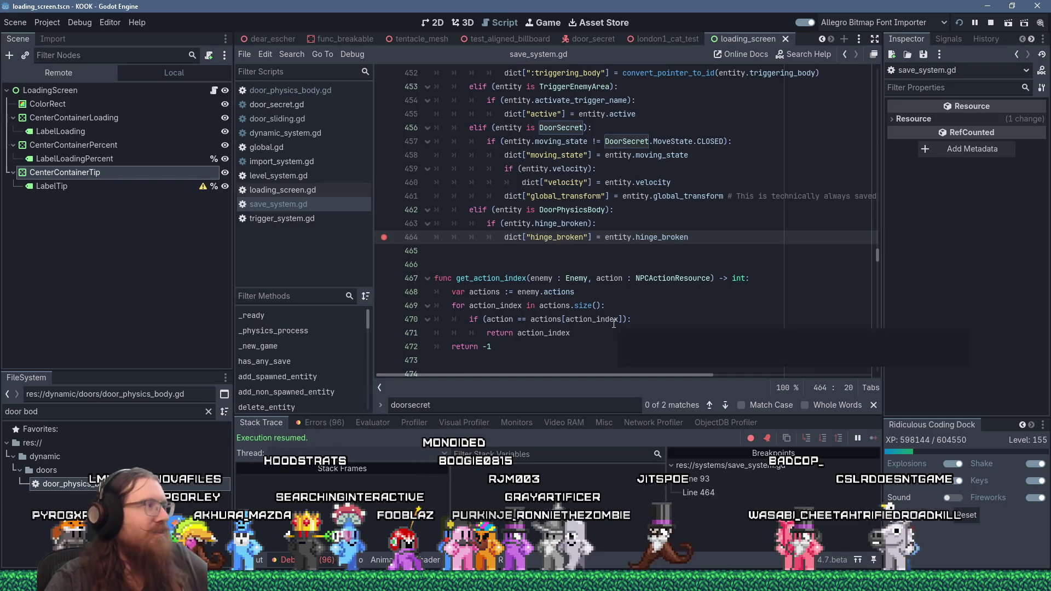
# Step: Find in Files for hinge_broken (5 matches in 3 files) and open the dynamic_system.gd result at line 181
pyautogui.doubleClick(659, 237)
pyautogui.click(292, 53)
pyautogui.click(334, 154)
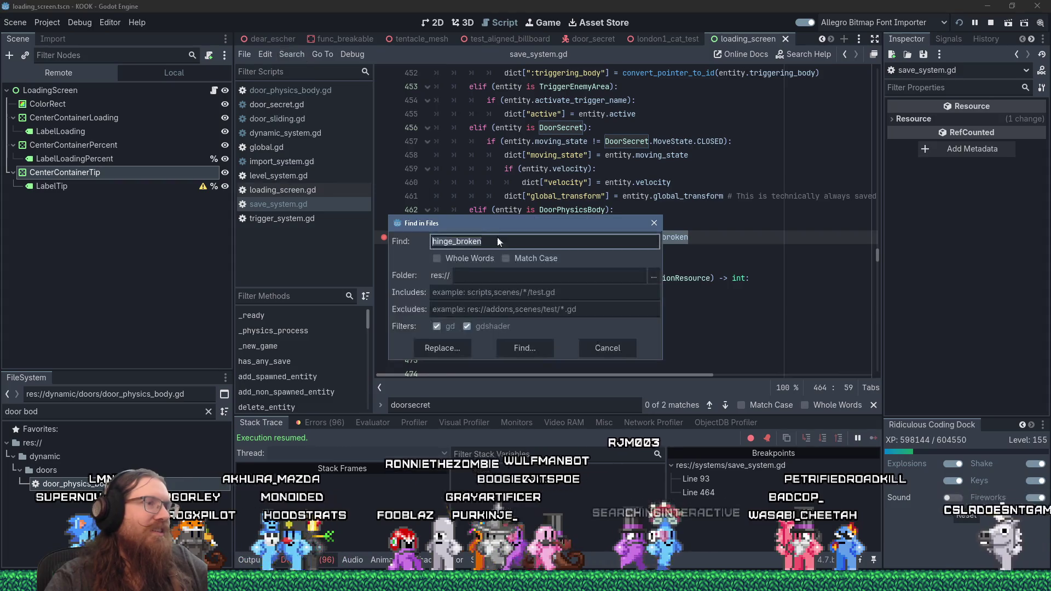
pyautogui.click(545, 350)
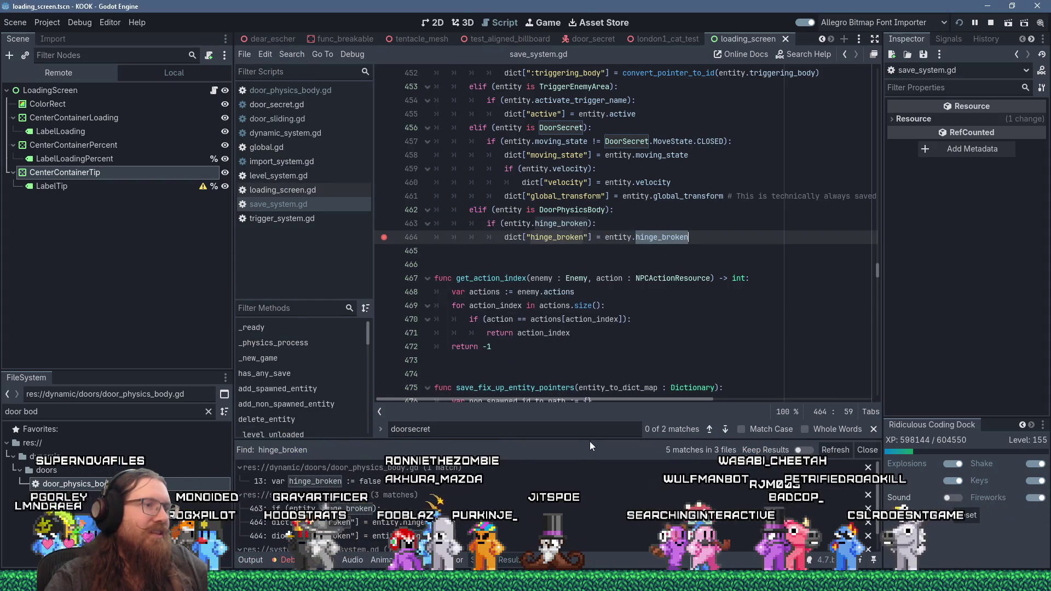
pyautogui.moveTo(590, 441); pyautogui.dragTo(612, 363)
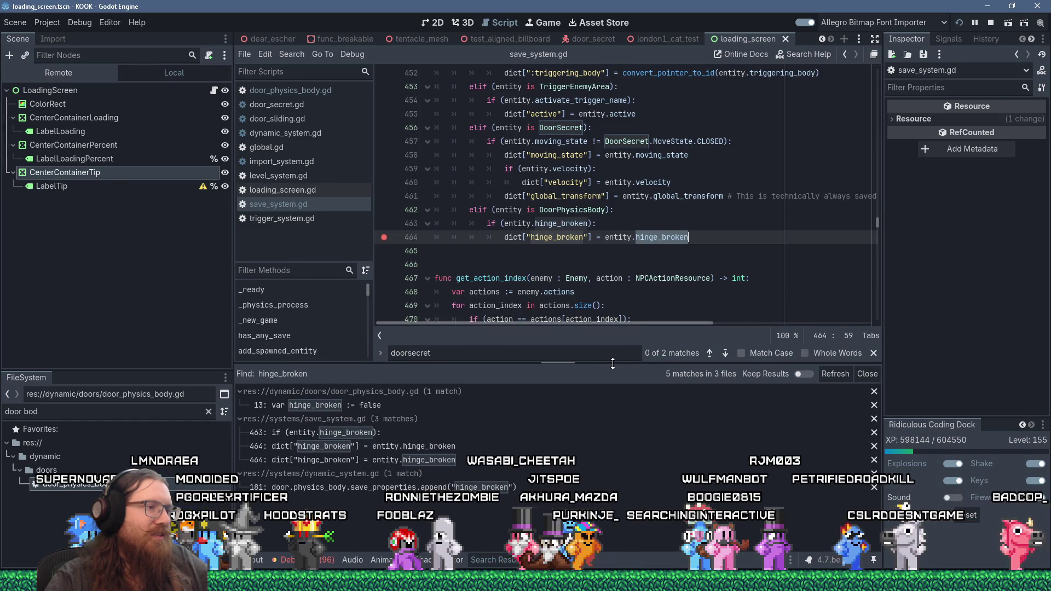
pyautogui.click(425, 437)
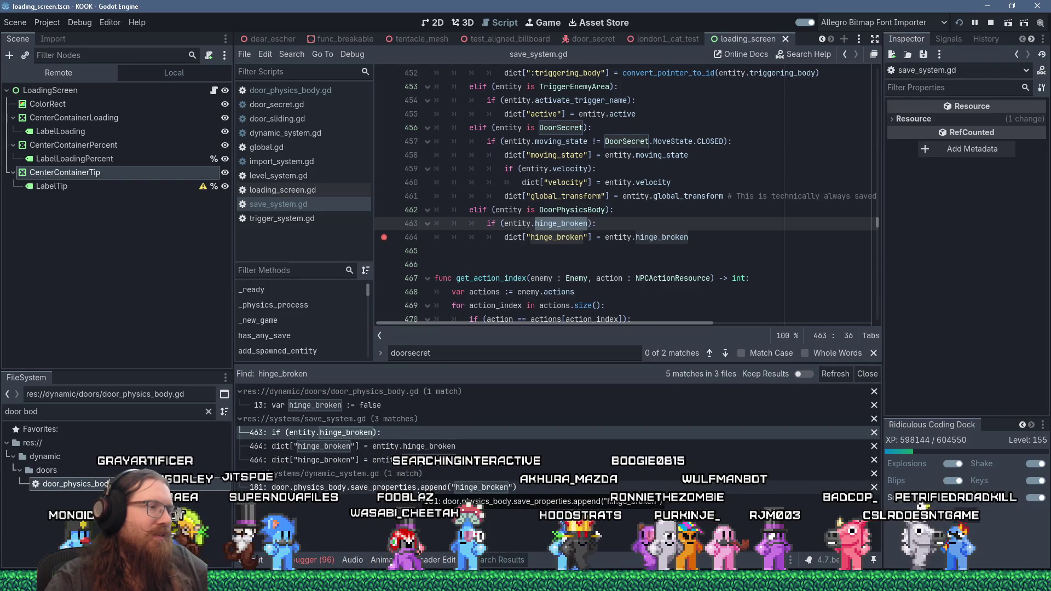
pyautogui.click(466, 488)
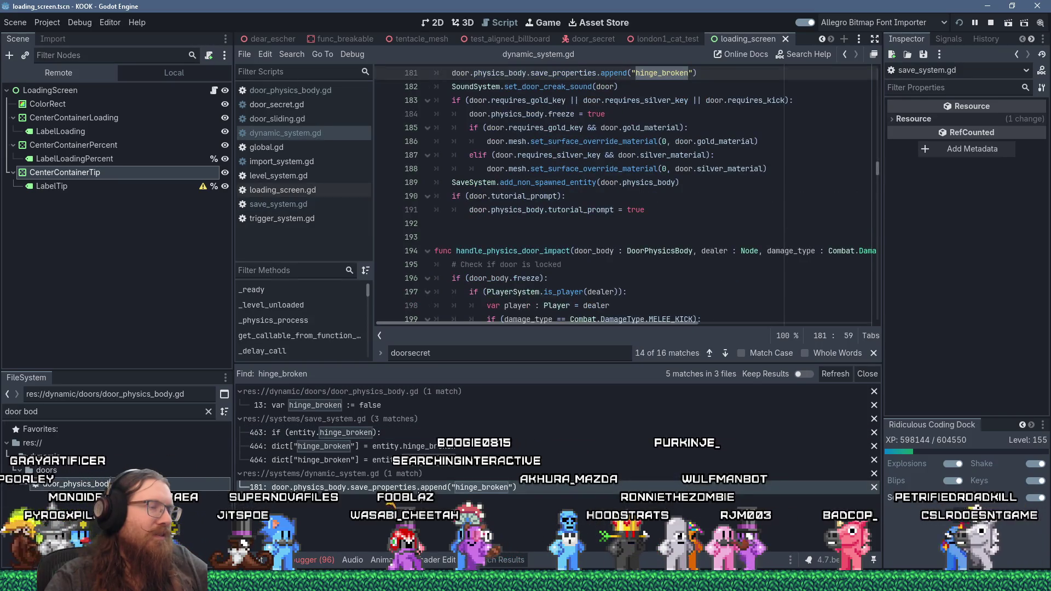
# Step: Locate the hinge_broken append line in physics_door_ready and widen the script list panel
pyautogui.scroll(2, 551, 223)
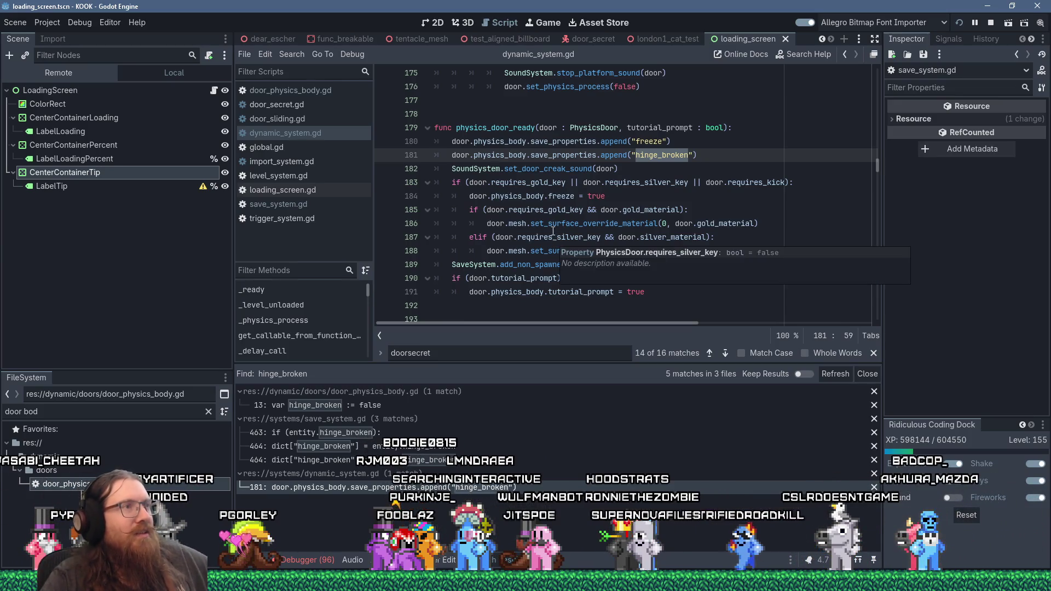
pyautogui.moveTo(554, 227)
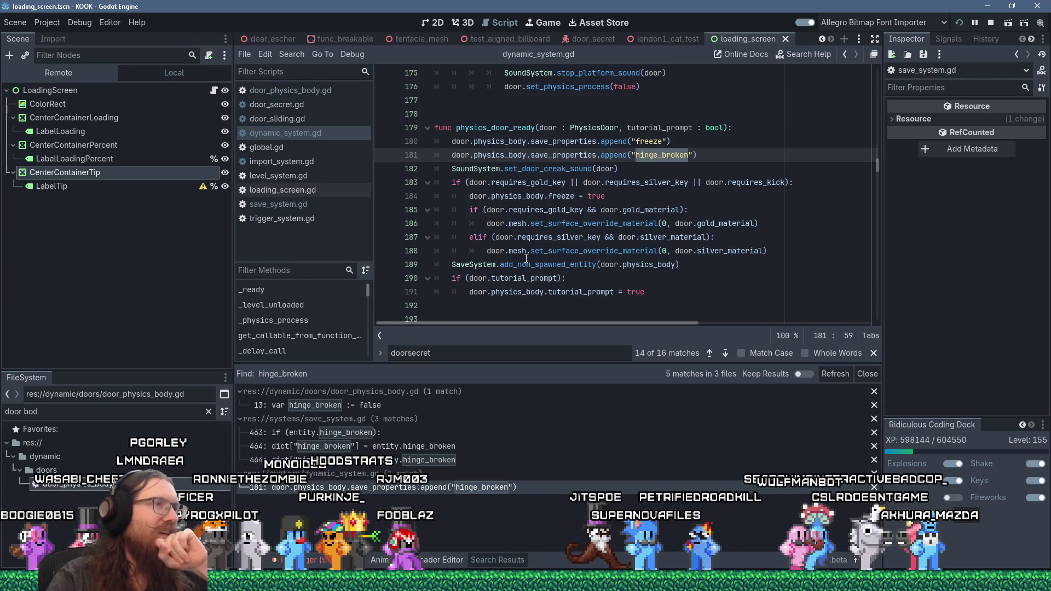
pyautogui.moveTo(526, 258)
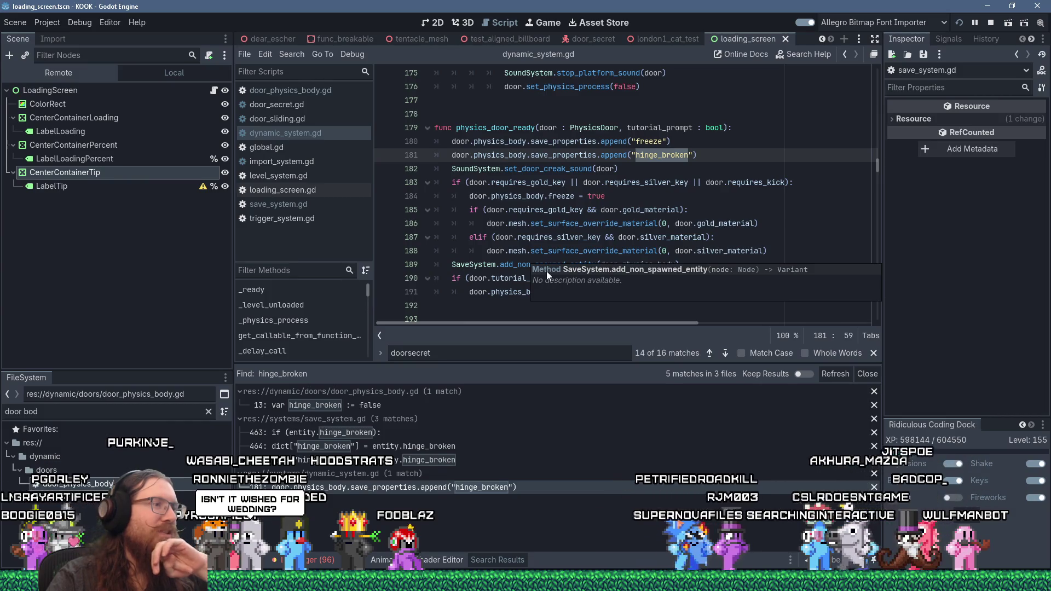
pyautogui.moveTo(525, 276)
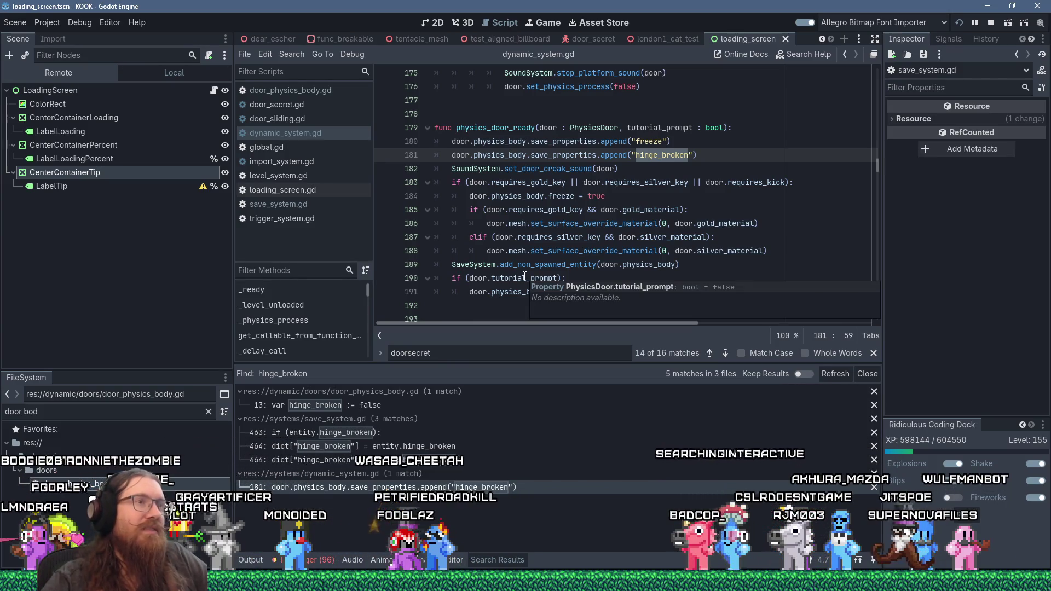
pyautogui.click(711, 155)
pyautogui.moveTo(711, 152); pyautogui.dragTo(713, 141)
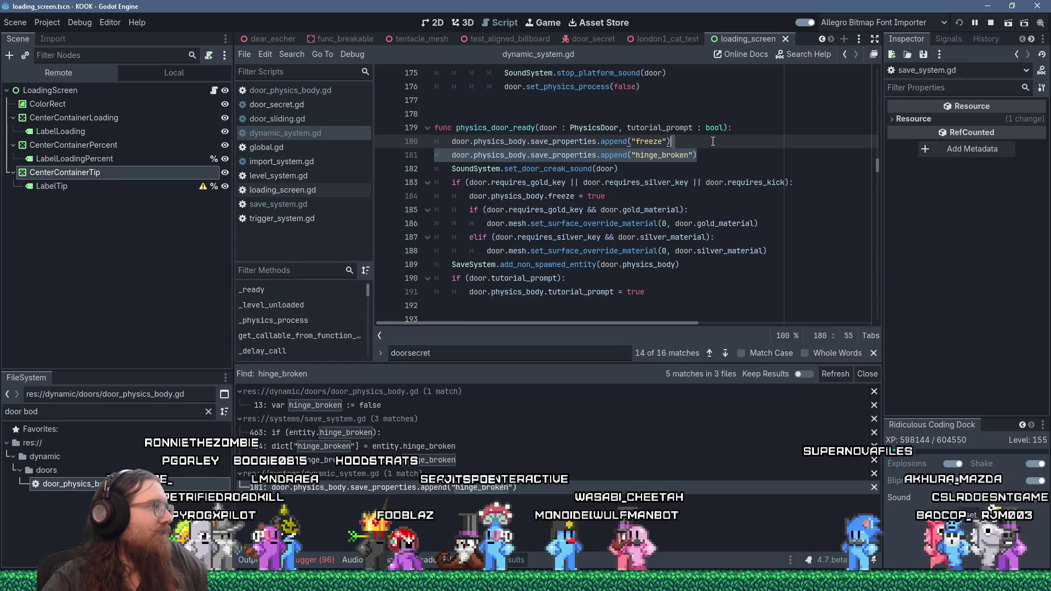
pyautogui.doubleClick(669, 155)
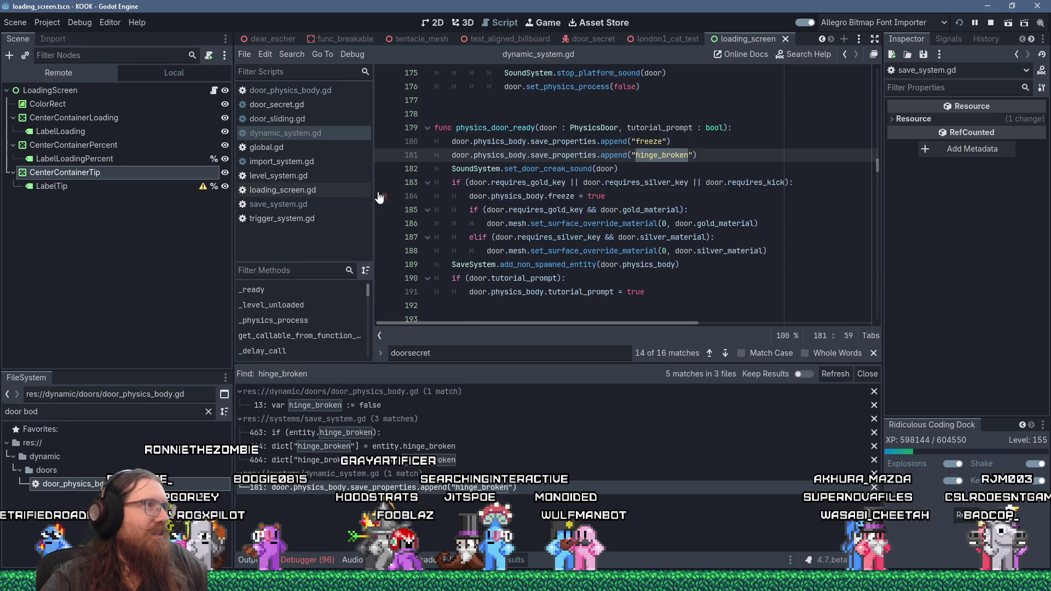
pyautogui.moveTo(233, 204); pyautogui.dragTo(217, 205)
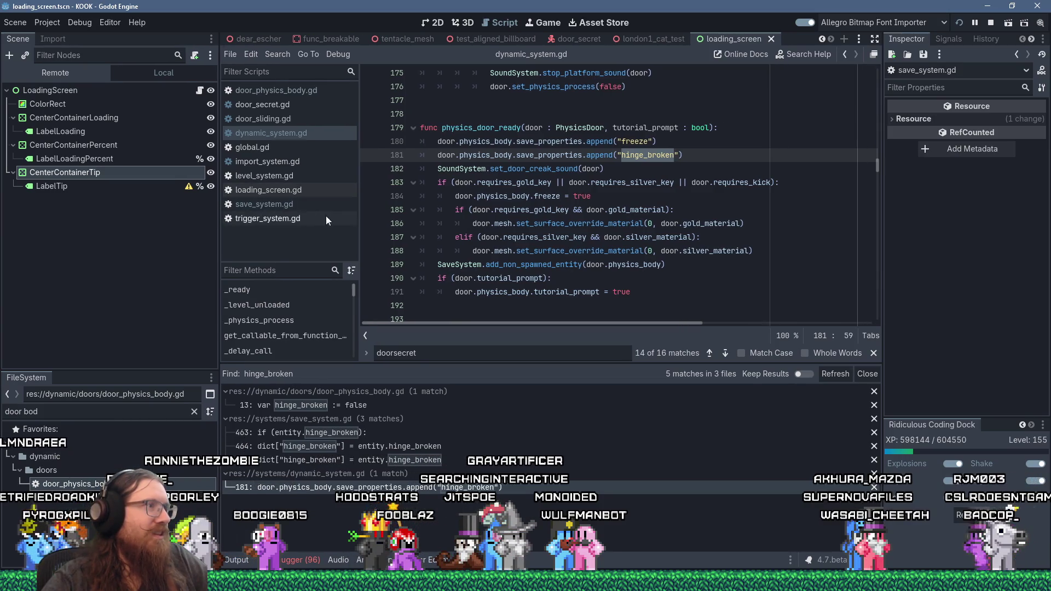
pyautogui.moveTo(359, 216); pyautogui.dragTo(380, 214)
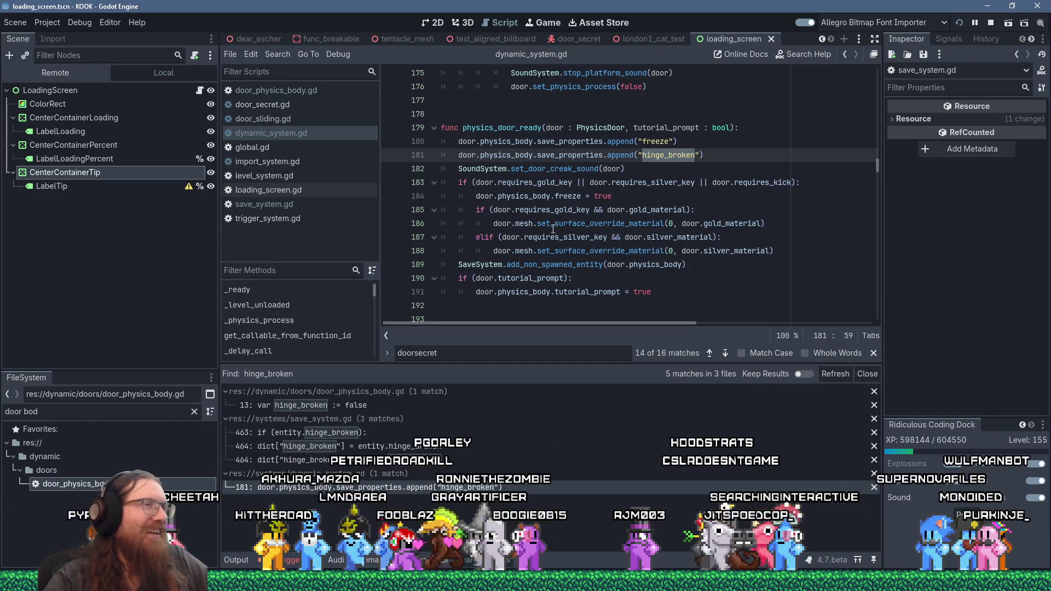
# Step: Delete the append("hinge_broken") line, save dynamic_system.gd, then delete the append("freeze") line
pyautogui.click(721, 160)
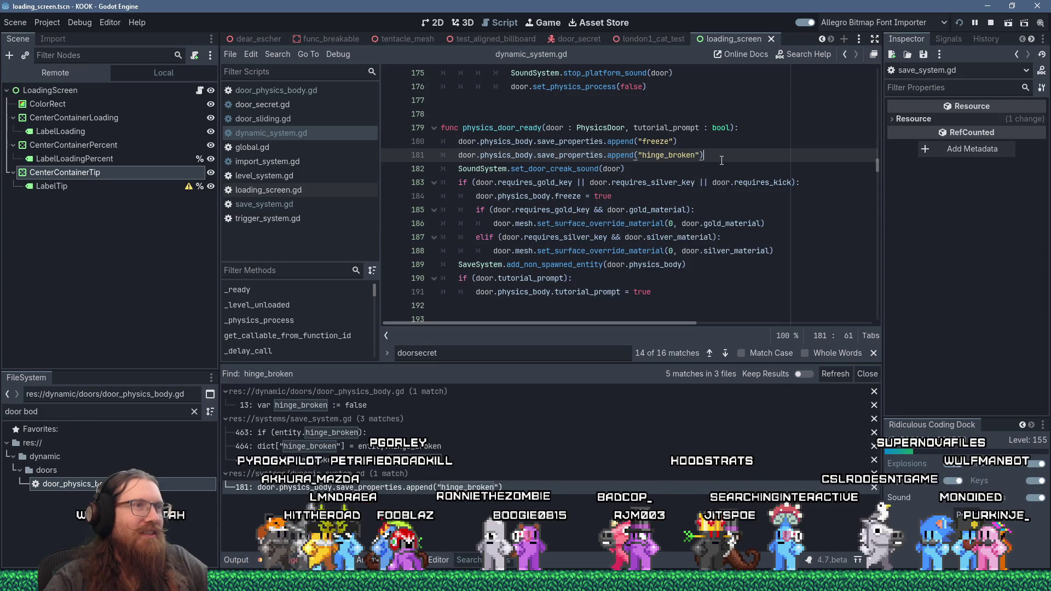
pyautogui.moveTo(718, 149); pyautogui.dragTo(718, 142)
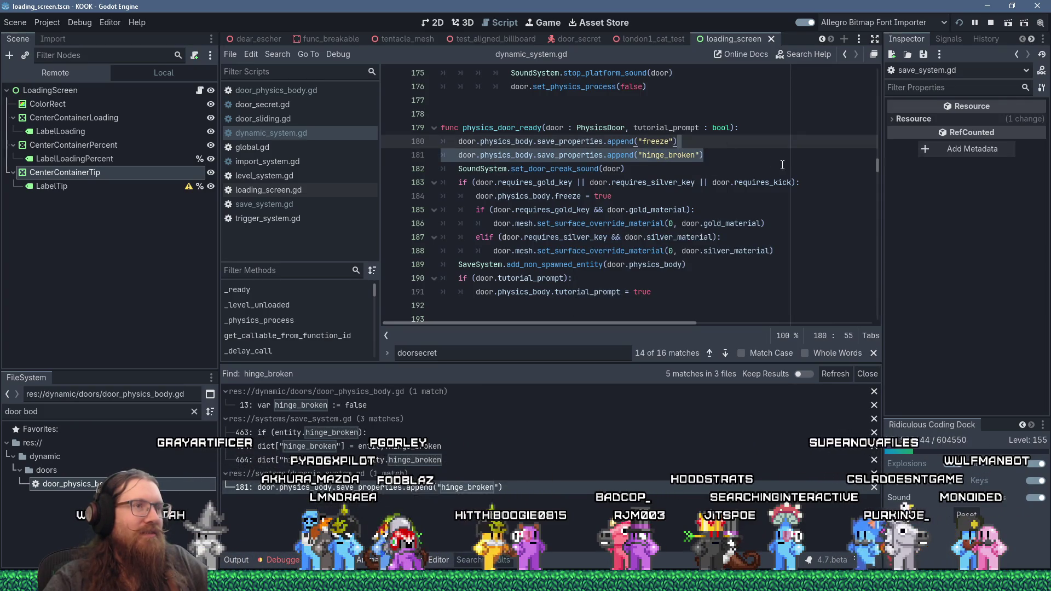
pyautogui.press('Delete')
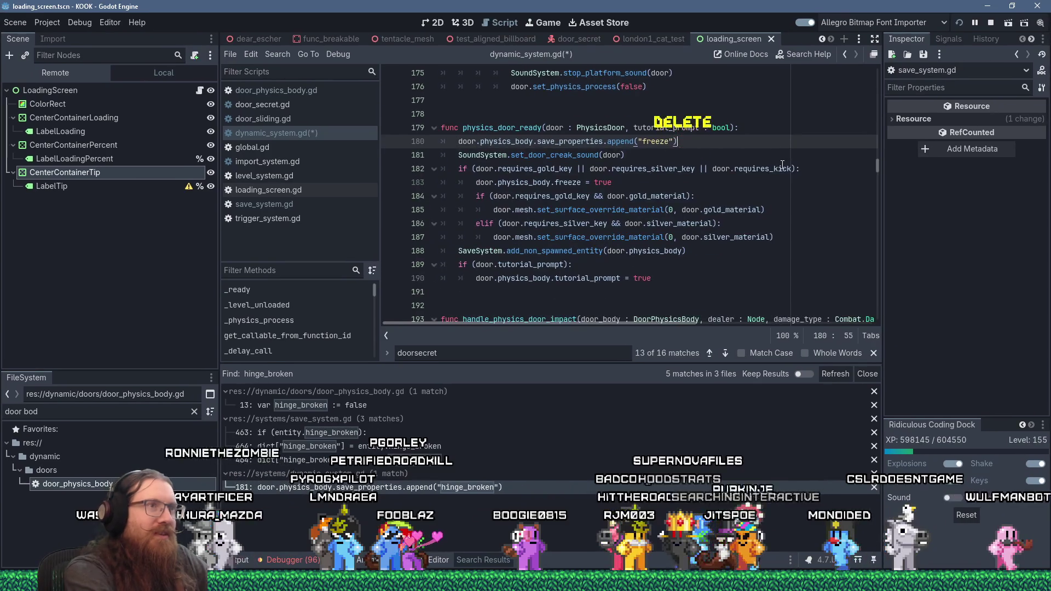
pyautogui.hotkey('ctrl', 's')
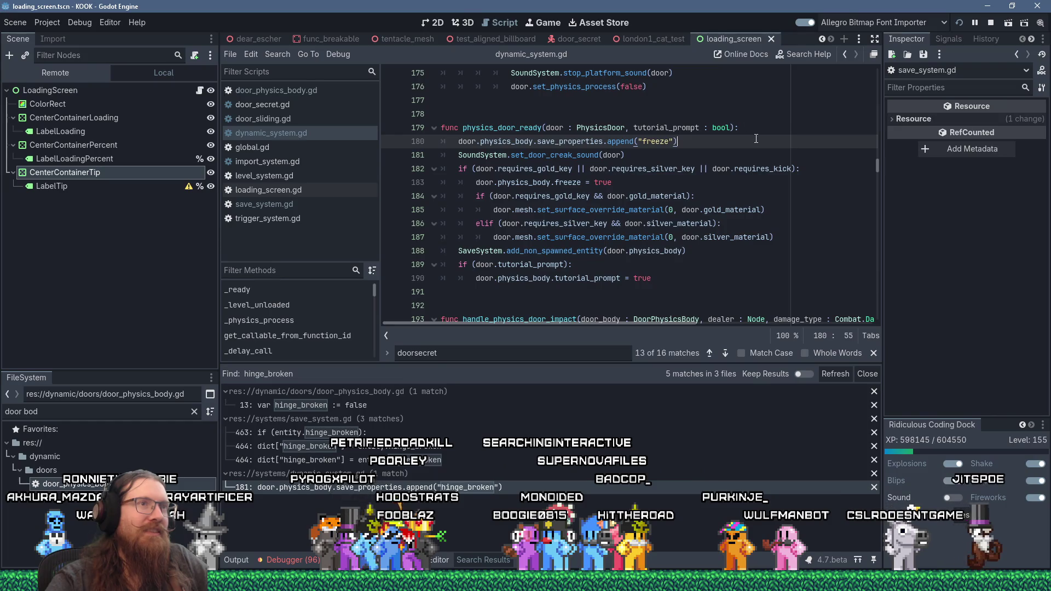
pyautogui.moveTo(756, 139); pyautogui.dragTo(755, 130)
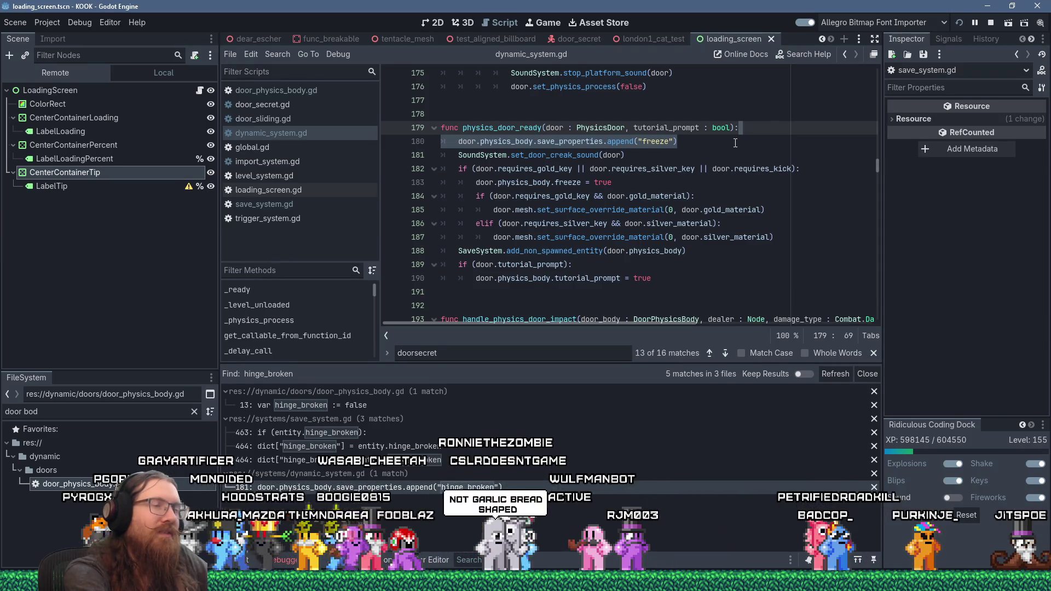
pyautogui.press('Delete')
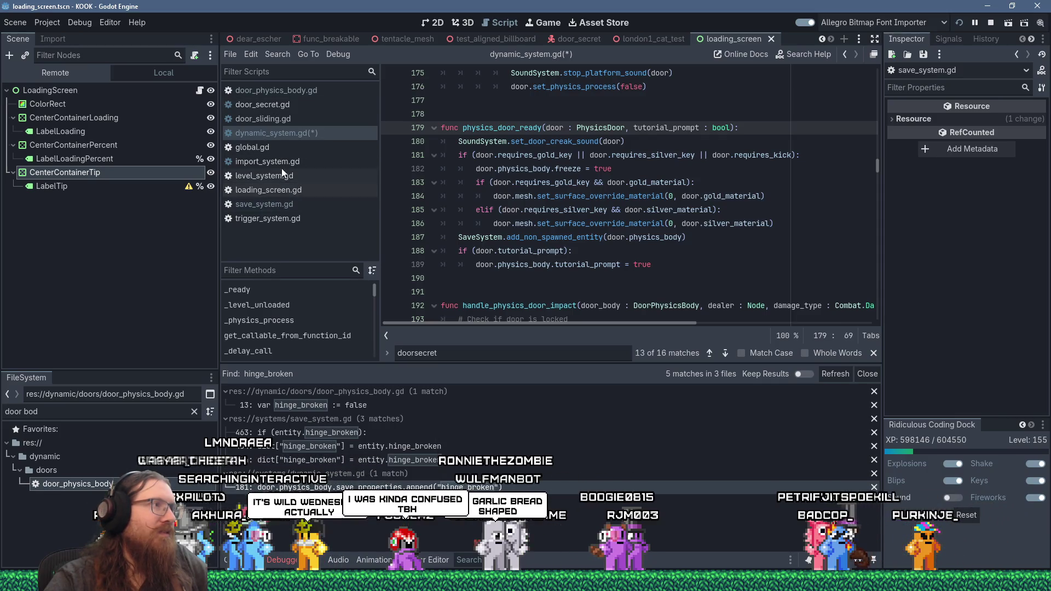
# Step: In save_system.gd's DoorPhysicsBody branch, add 'if (entity.freeze): dict["freeze"] = entity.freeze'
pyautogui.click(279, 205)
pyautogui.click(737, 242)
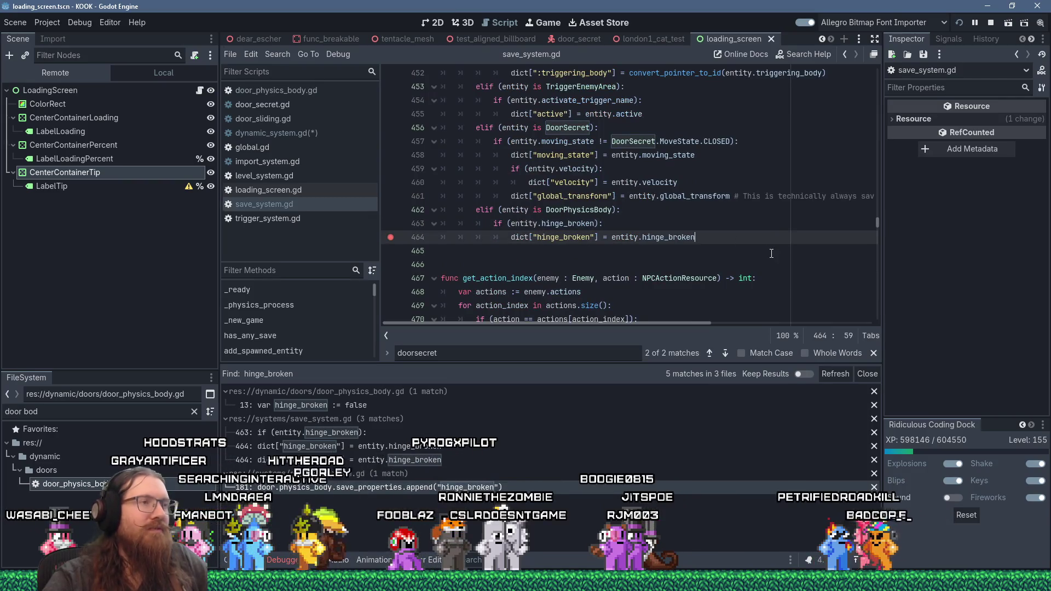
pyautogui.press('Return')
pyautogui.press('BackSpace')
pyautogui.write('if (')
pyautogui.write('entity.fr')
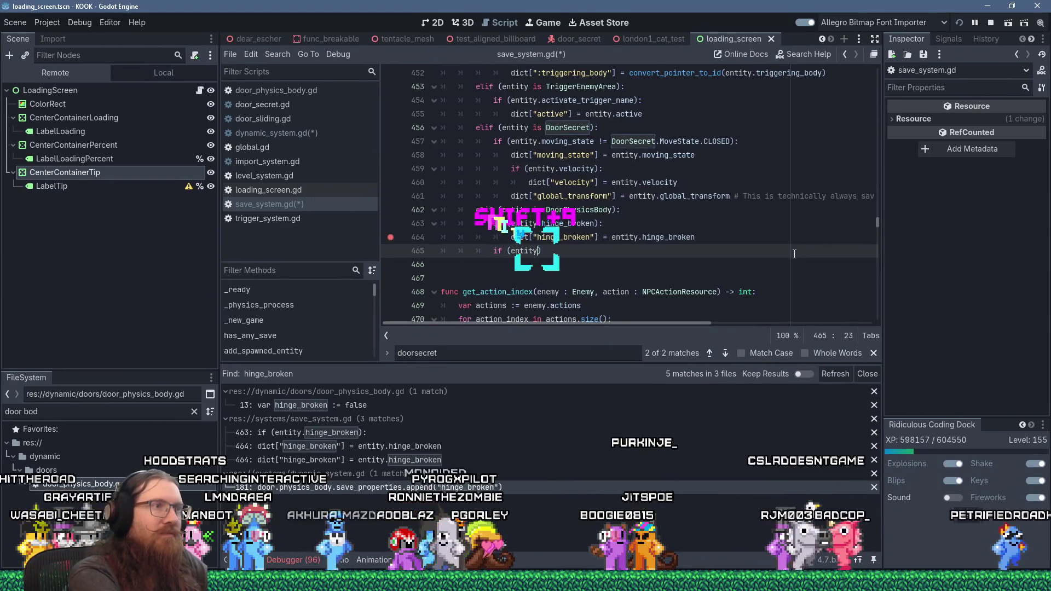
pyautogui.write('eeze):')
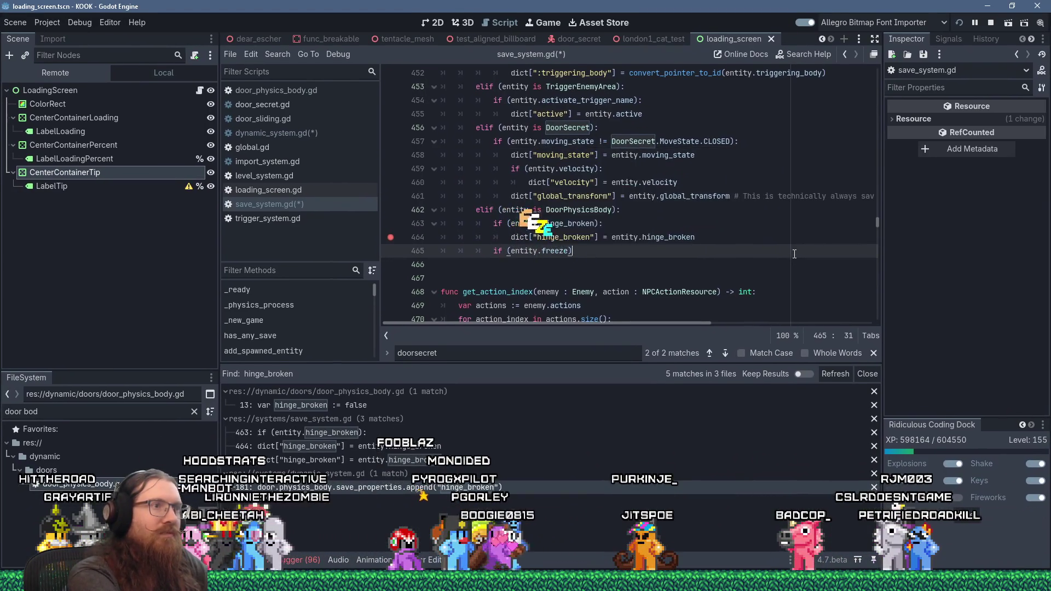
pyautogui.press('Return')
pyautogui.write('dict[')
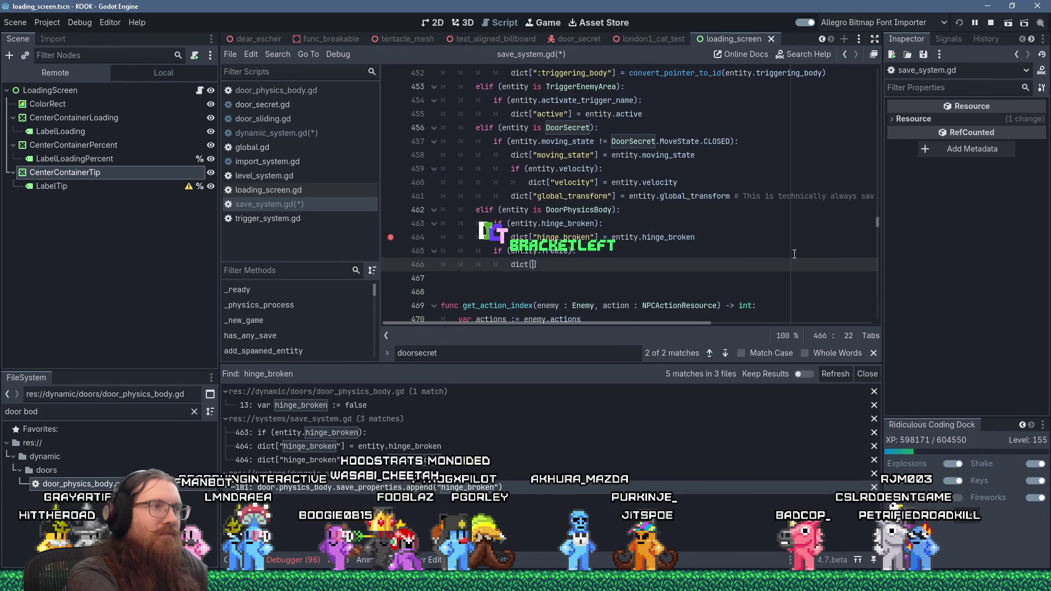
pyautogui.write('"freeze"] = entity.fr')
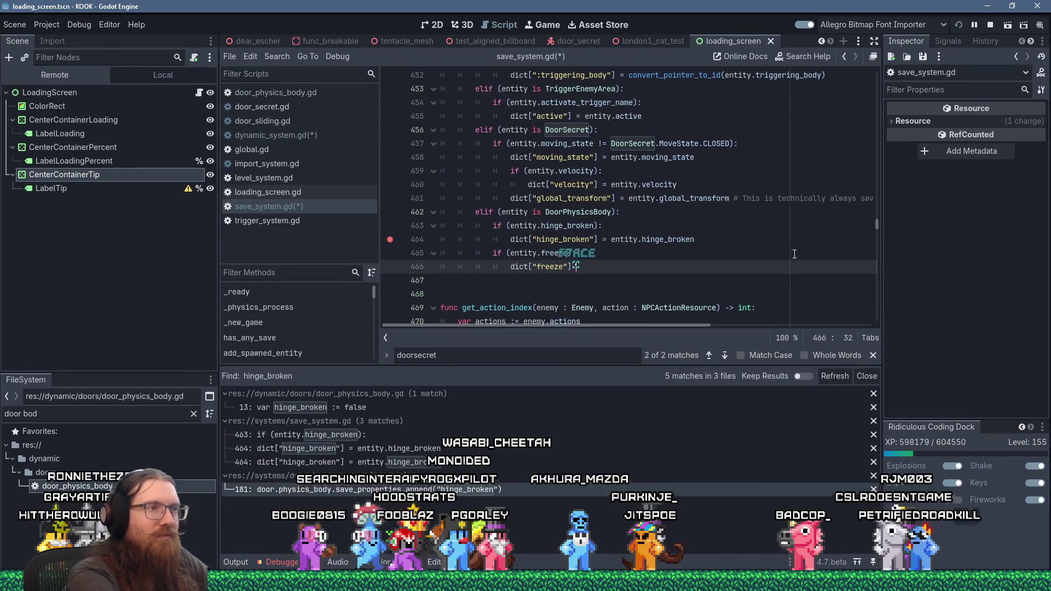
pyautogui.write('eeze')
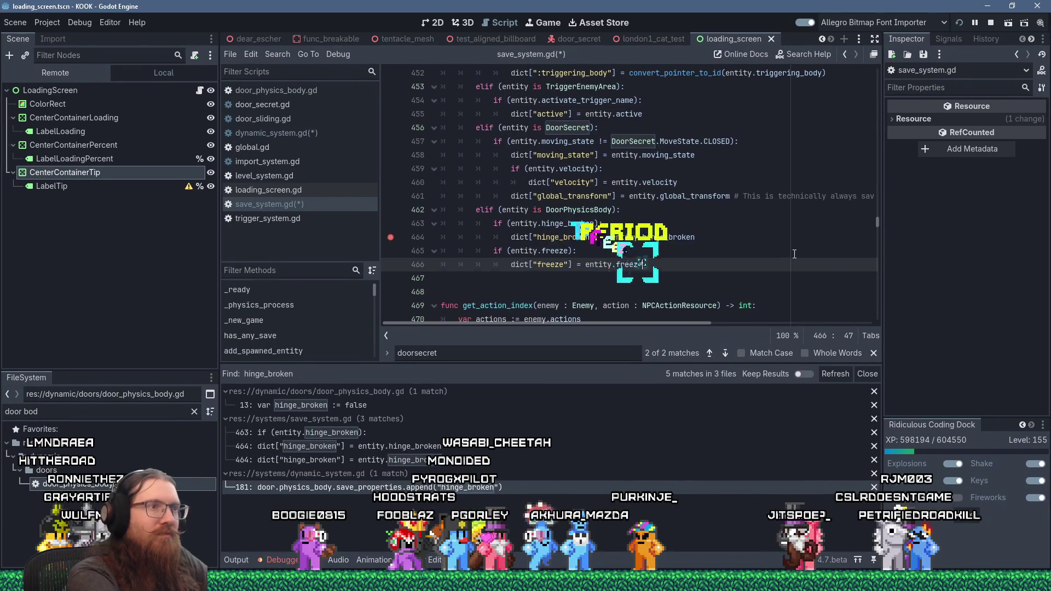
# Step: Search save_system.gd for 'freeze' to review its 3 matches in the DoorPhysicsBody branch
pyautogui.click(591, 236)
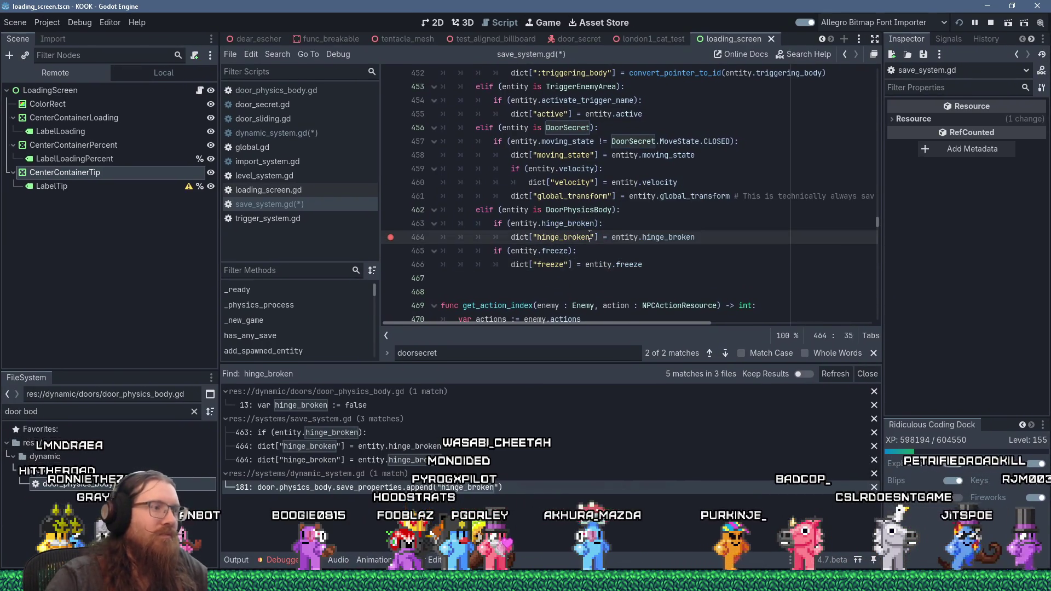
pyautogui.hotkey('ctrl', 'f')
pyautogui.write('freeze')
pyautogui.press('Return')
pyautogui.press('Return')
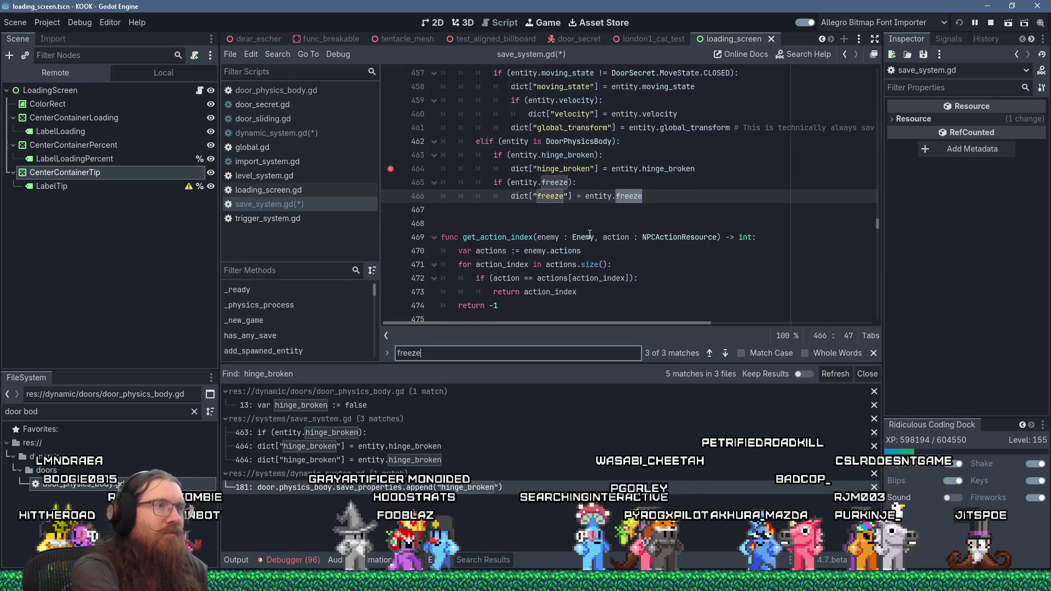
pyautogui.click(570, 183)
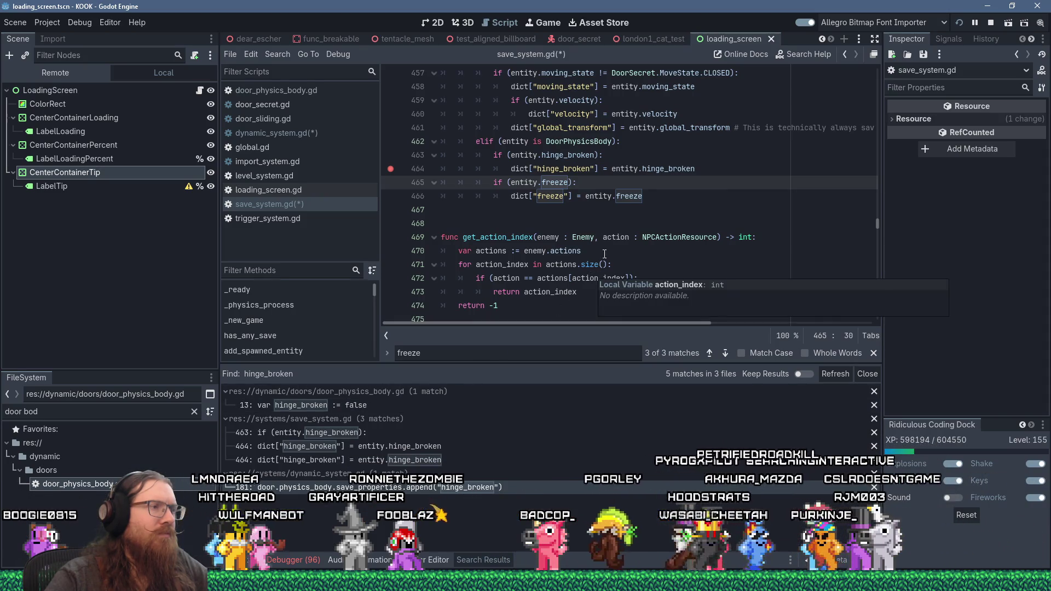
pyautogui.click(274, 54)
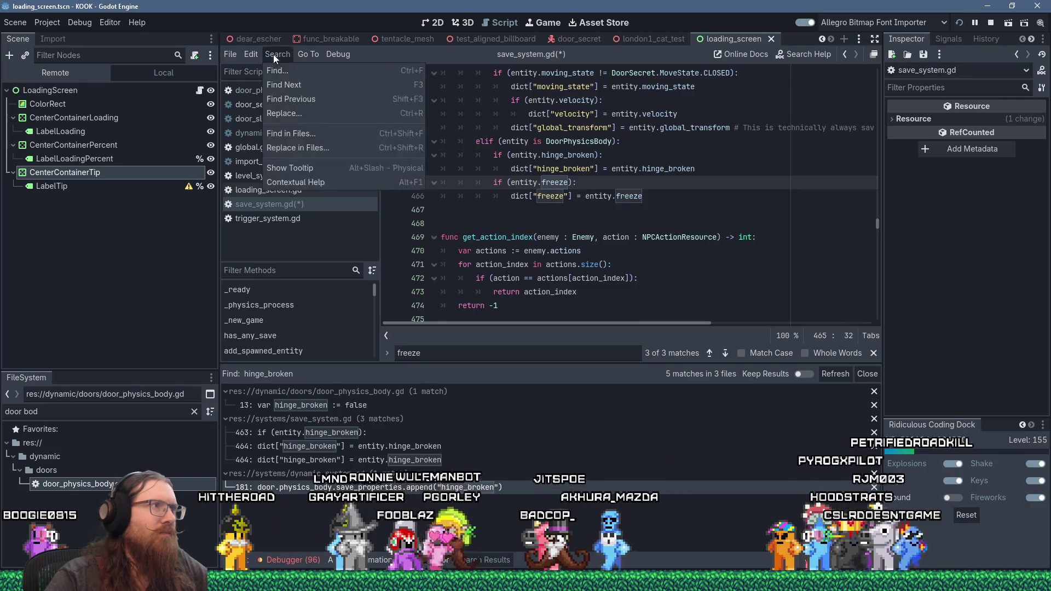
# Step: Abandon a 'hinge' file search and open where hinge_broken is declared in door_physics_body.gd
pyautogui.click(317, 133)
pyautogui.write('hinge_bro')
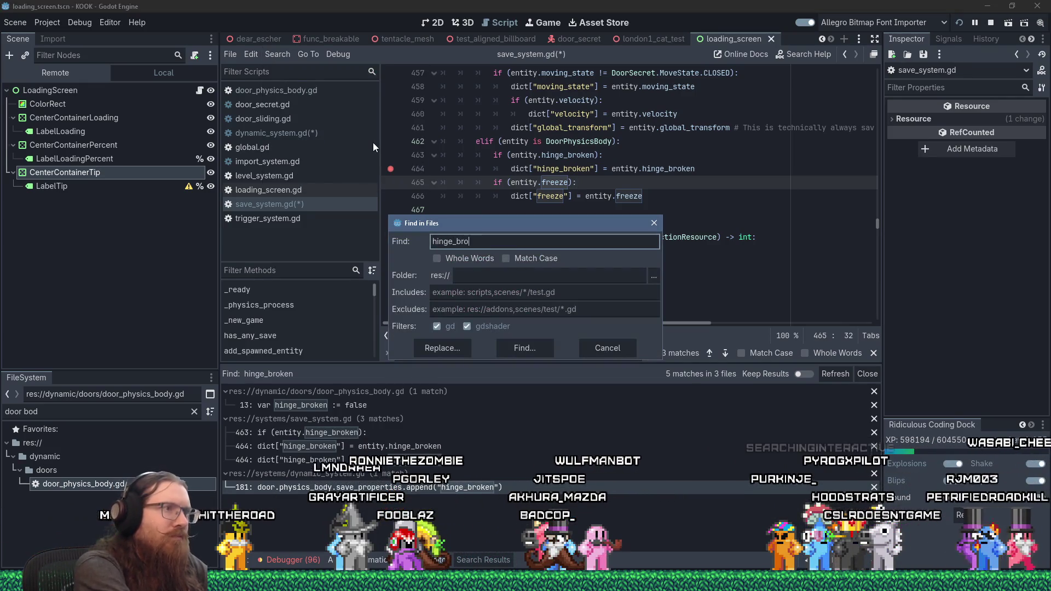
pyautogui.press('Escape')
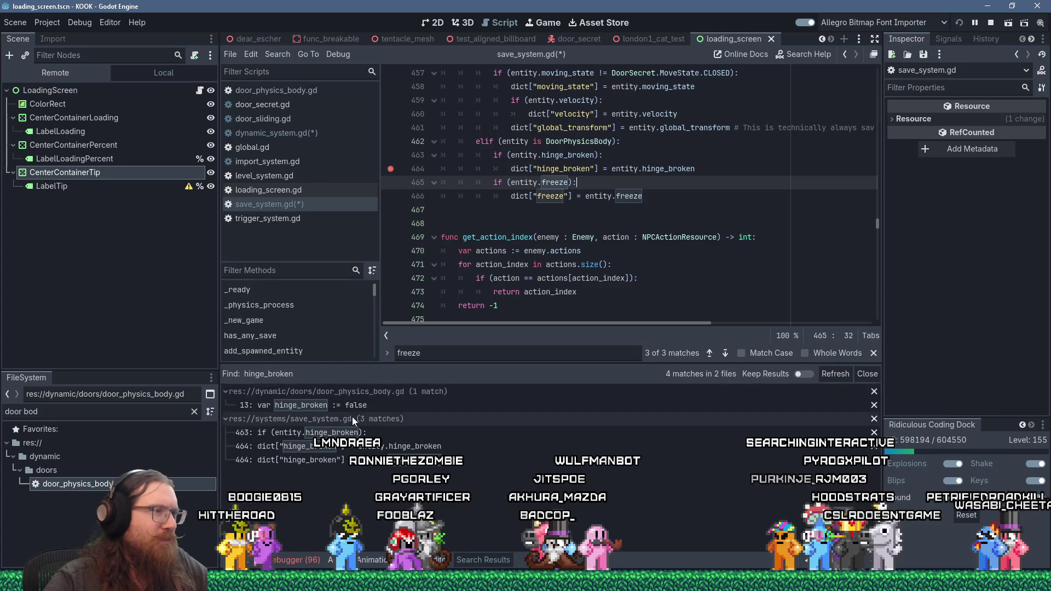
pyautogui.click(392, 432)
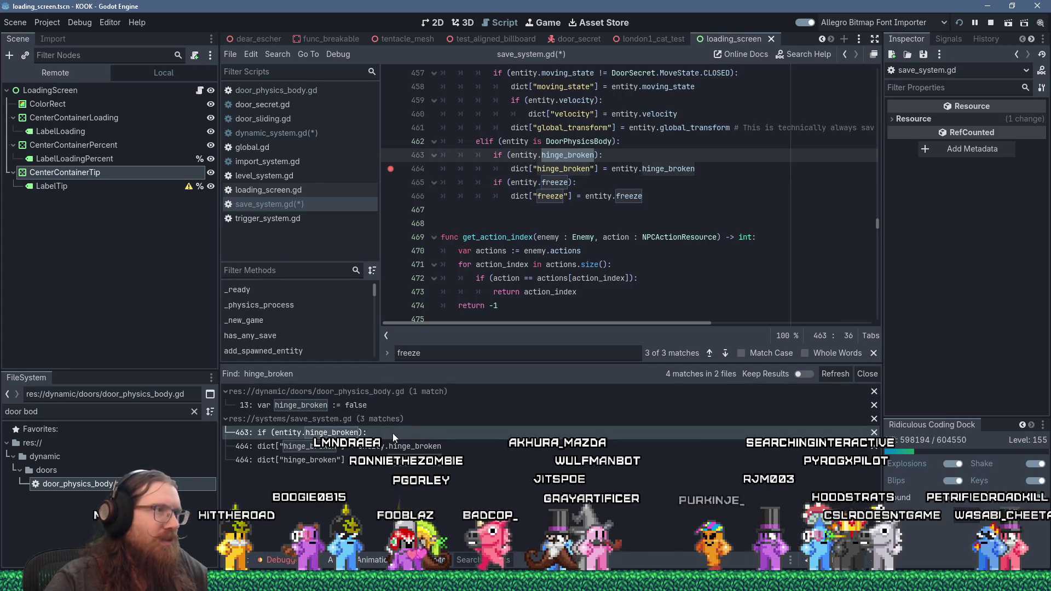
pyautogui.click(374, 405)
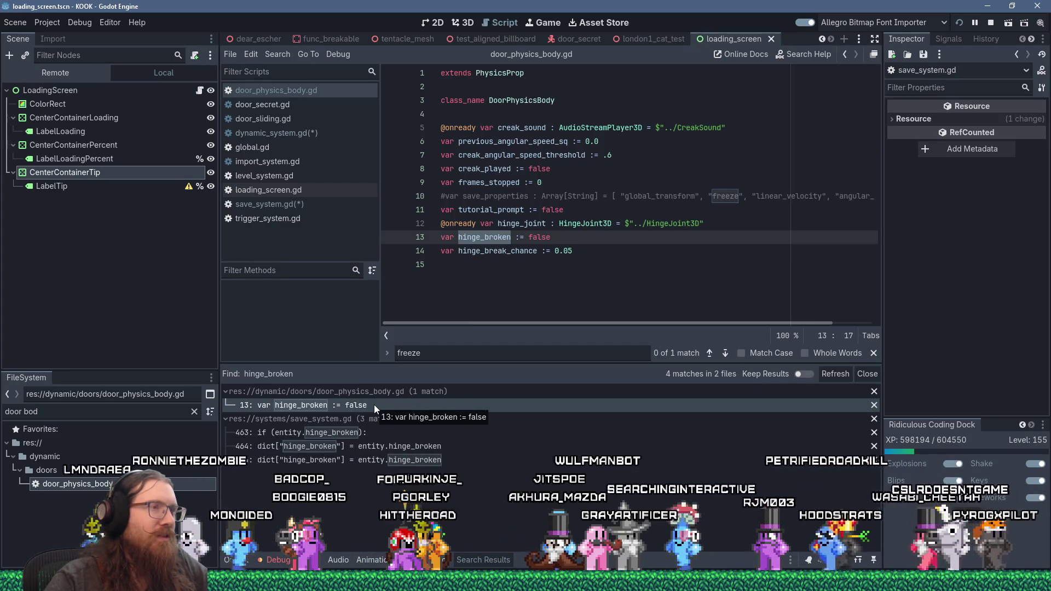
# Step: Find in Files for hinge_joint and open the dynamic_system.gd result at line 222
pyautogui.doubleClick(522, 223)
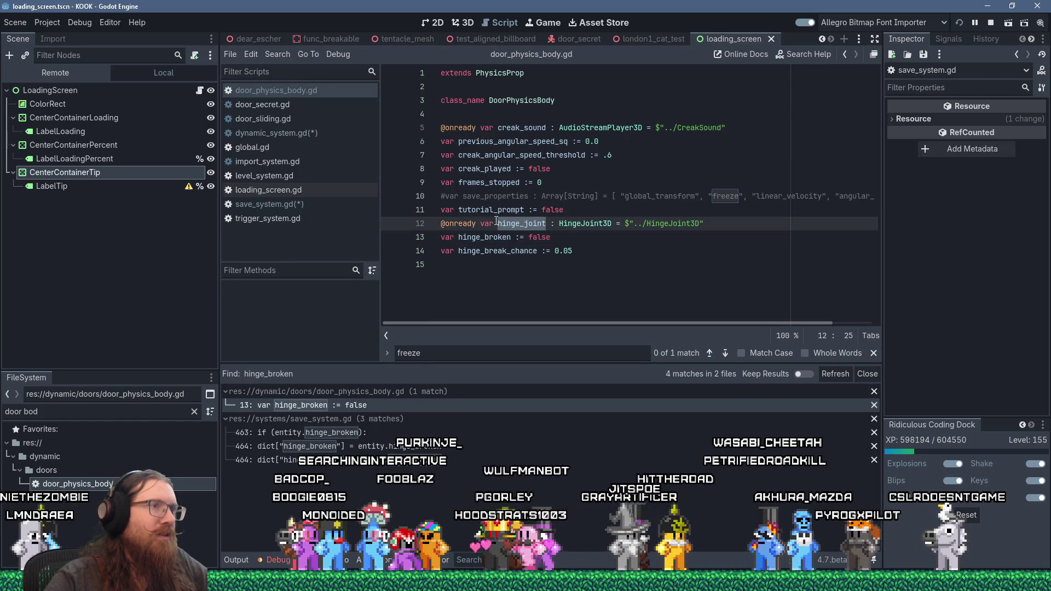
pyautogui.click(278, 53)
pyautogui.click(323, 134)
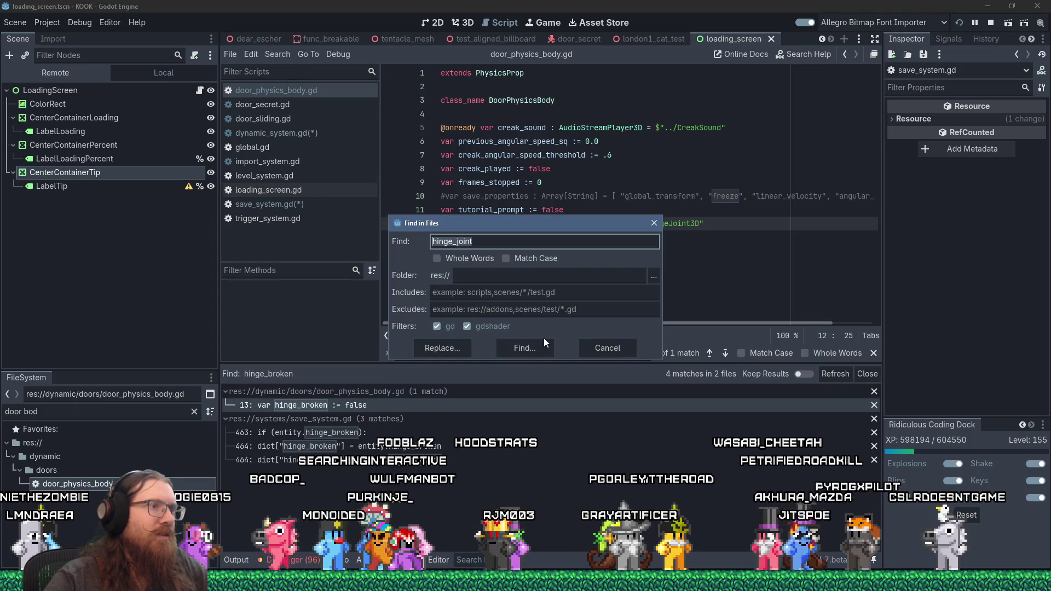
pyautogui.click(545, 344)
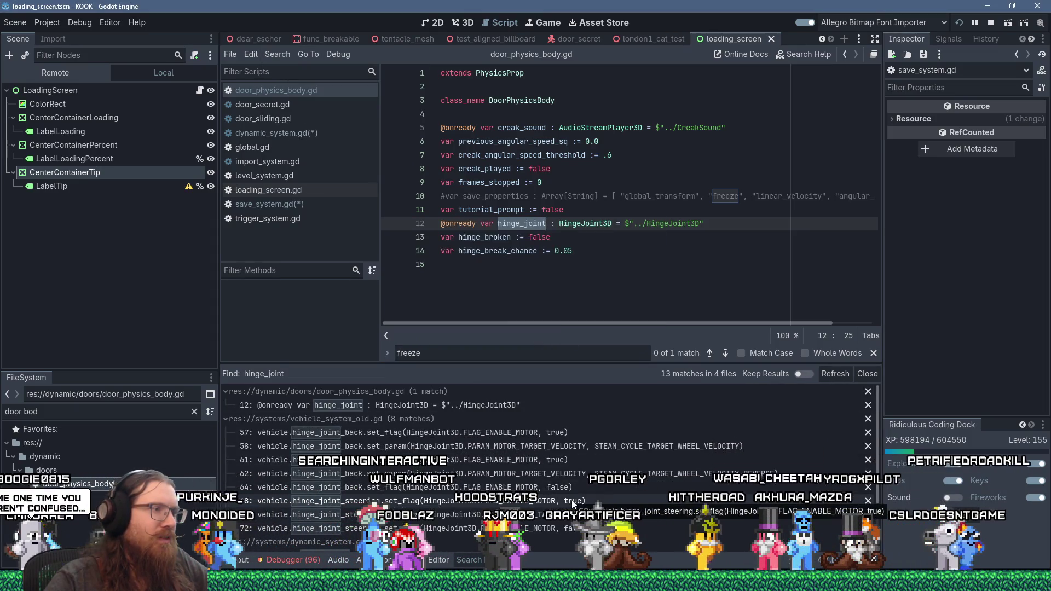
pyautogui.scroll(-1, 572, 500)
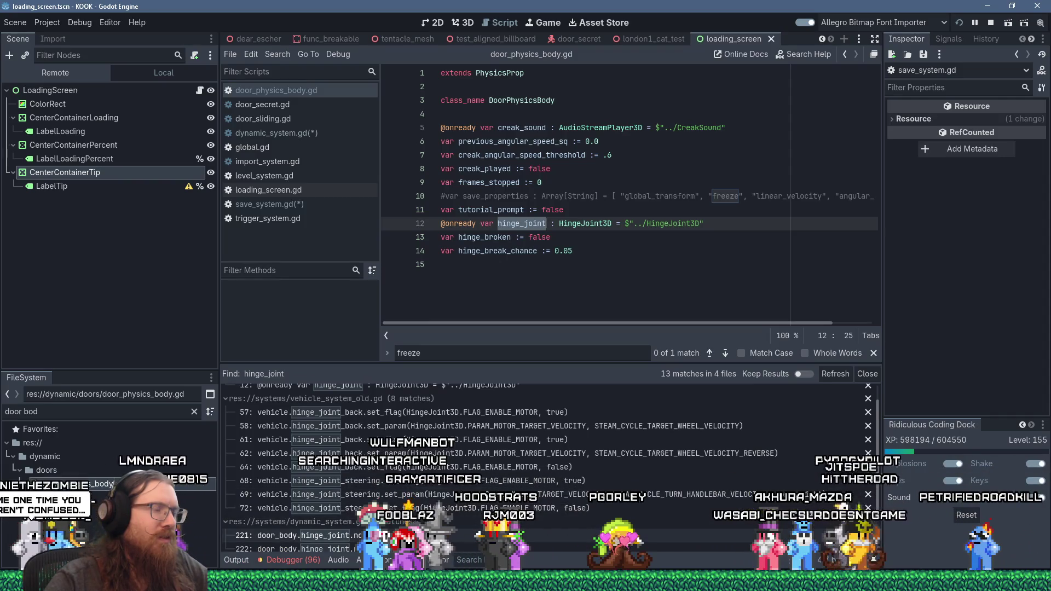
pyautogui.scroll(-3, 547, 438)
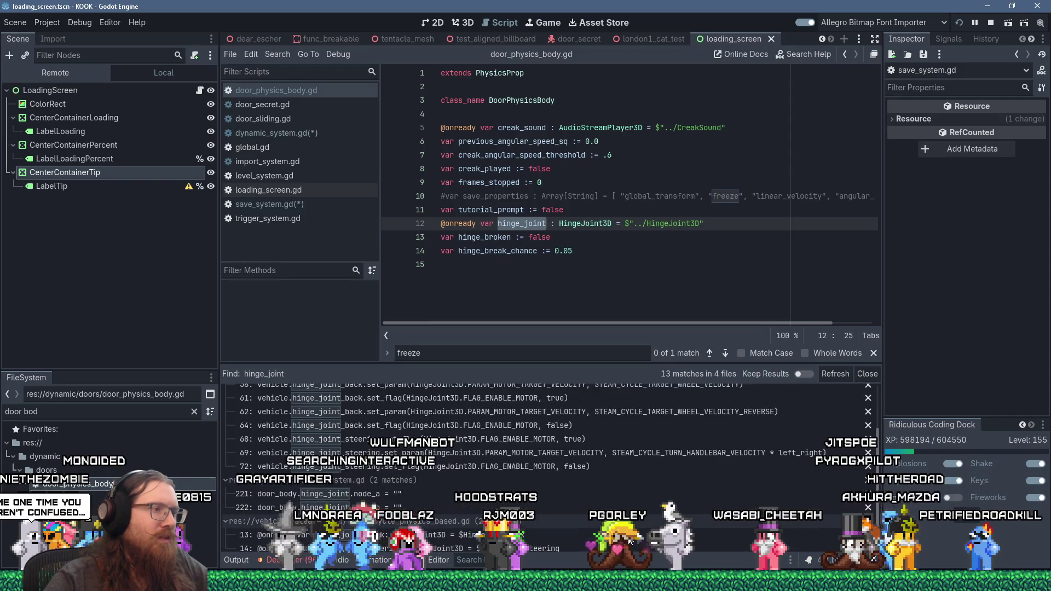
pyautogui.click(516, 498)
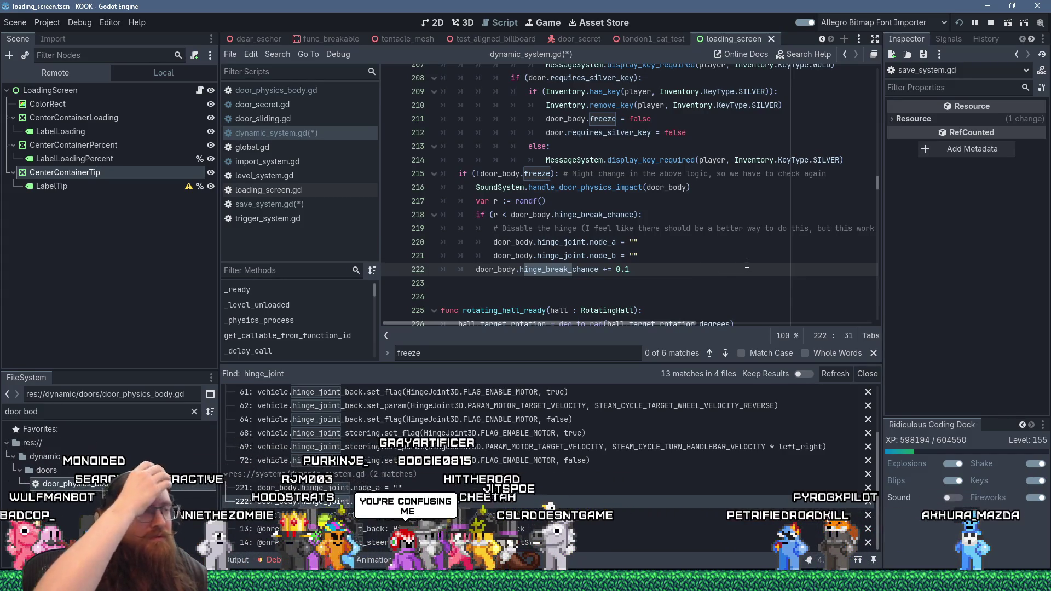
# Step: Replace the old hinge-disabling lines in the hinge-break chance check with a break_hinges call
pyautogui.click(668, 215)
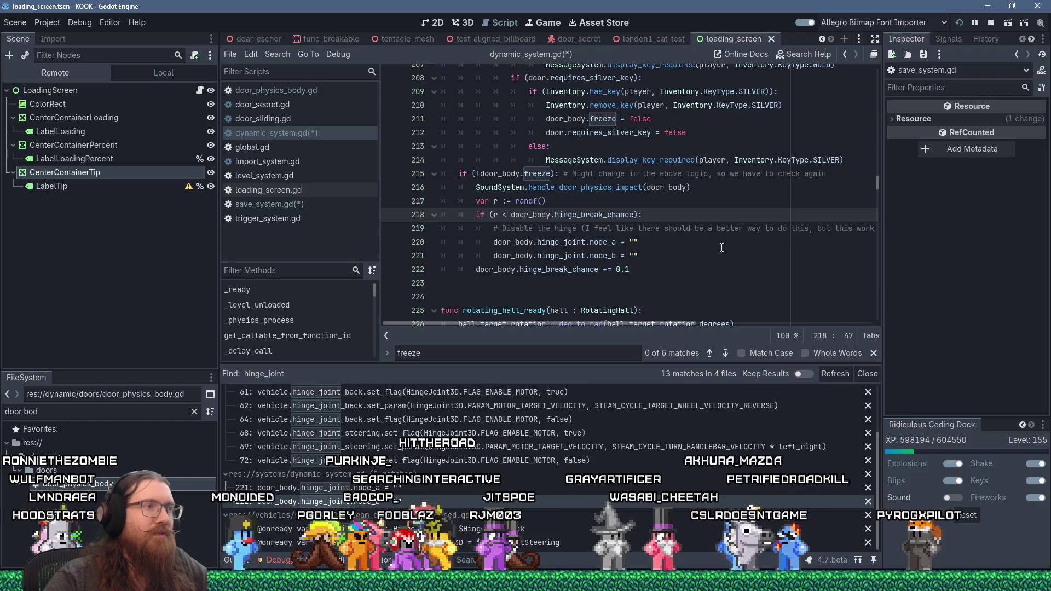
pyautogui.scroll(-2, 722, 248)
pyautogui.scroll(2, 722, 248)
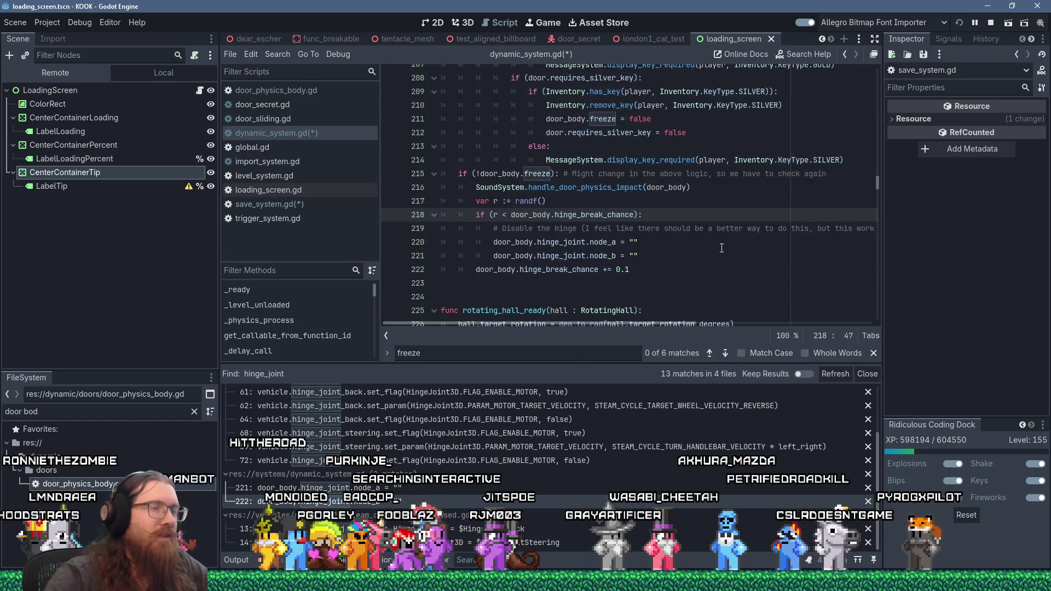
pyautogui.press('Return')
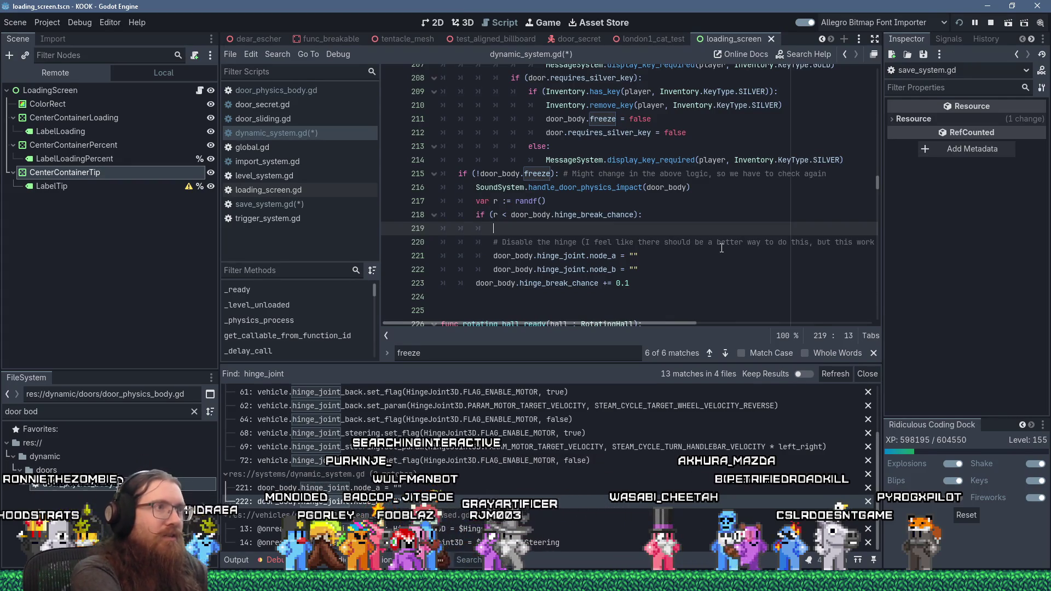
pyautogui.write('break_hinge()')
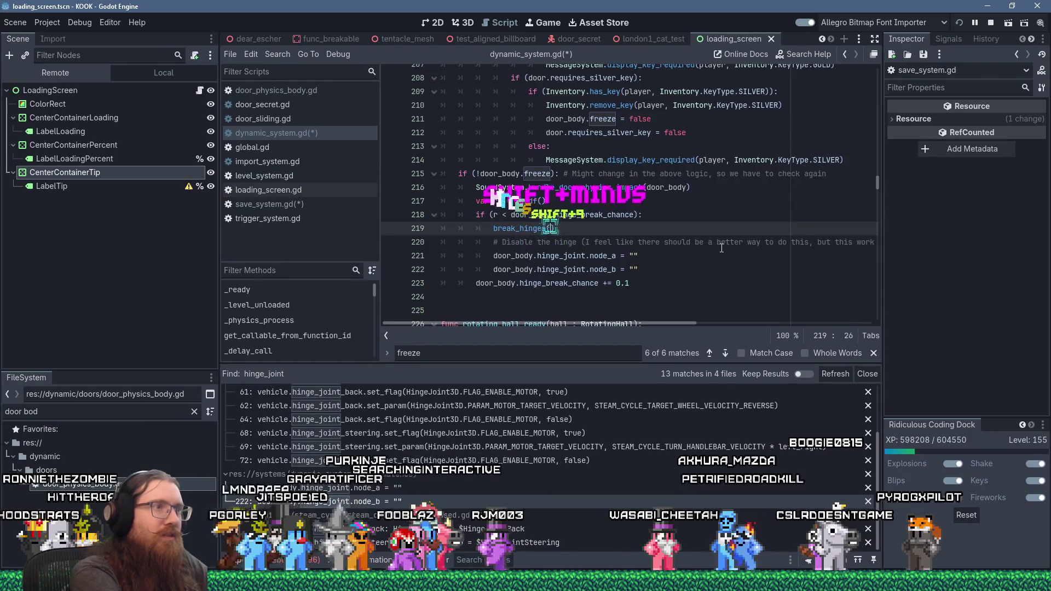
pyautogui.write('door_body')
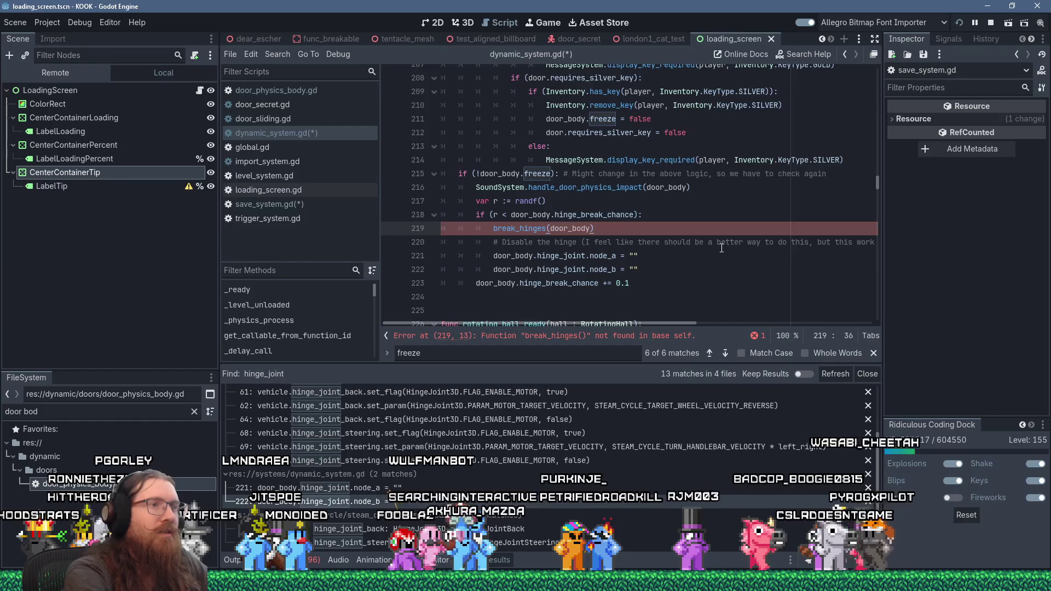
pyautogui.press('Down')
pyautogui.press('Down')
pyautogui.press('Down')
pyautogui.hotkey('shift', 'Delete')
pyautogui.hotkey('shift', 'Delete')
pyautogui.hotkey('shift', 'Delete')
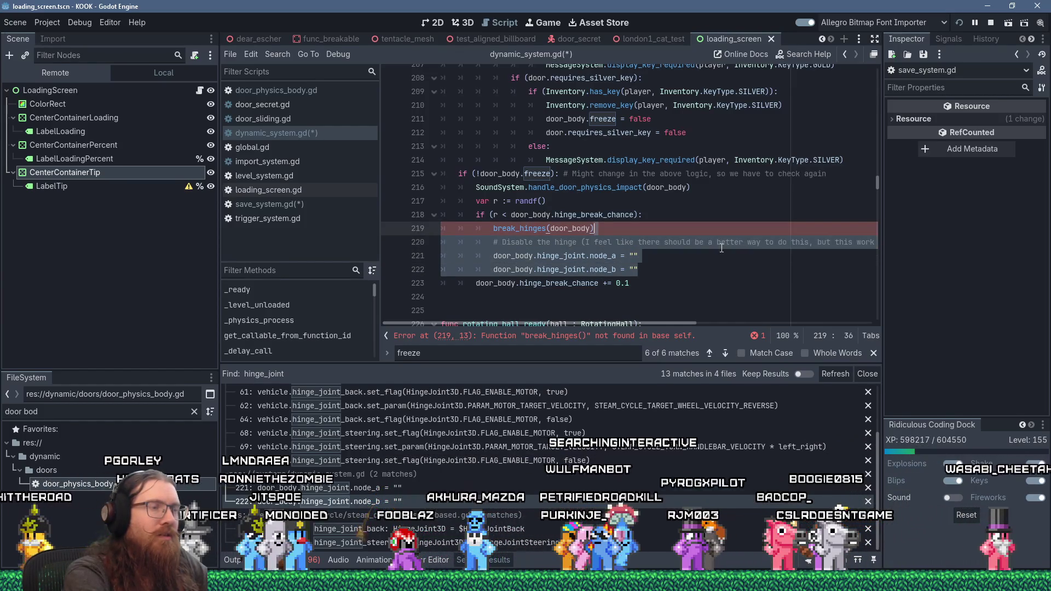
pyautogui.press('Return')
pyautogui.press('Return')
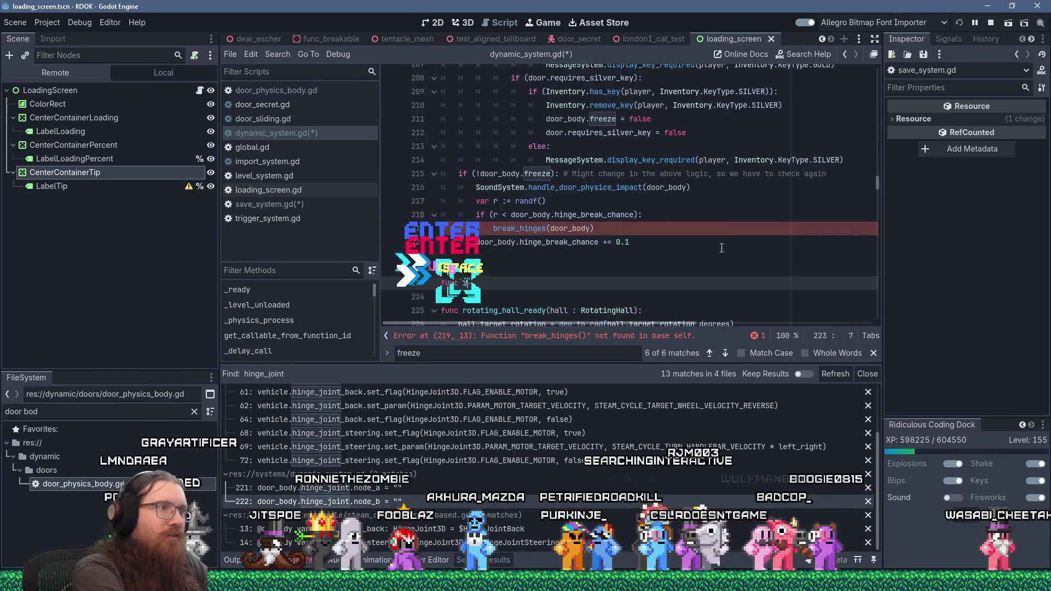
# Step: Define func break_hinges taking a DoorPhysicsBody, paste in the hinge code, and de-indent it
pyautogui.write('func break_hinges')
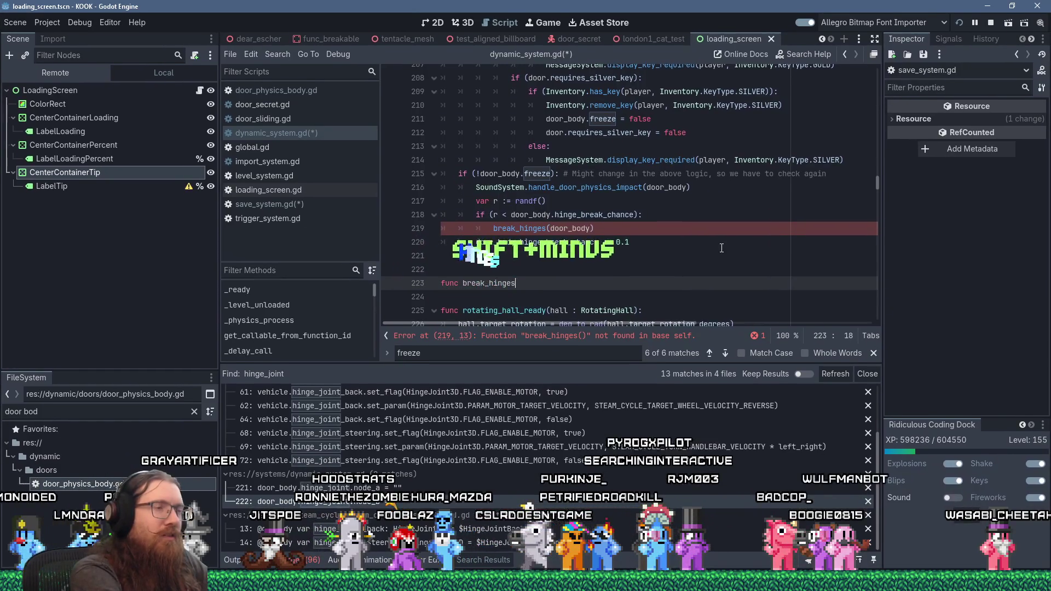
pyautogui.press('BackSpace')
pyautogui.press('BackSpace')
pyautogui.press('BackSpace')
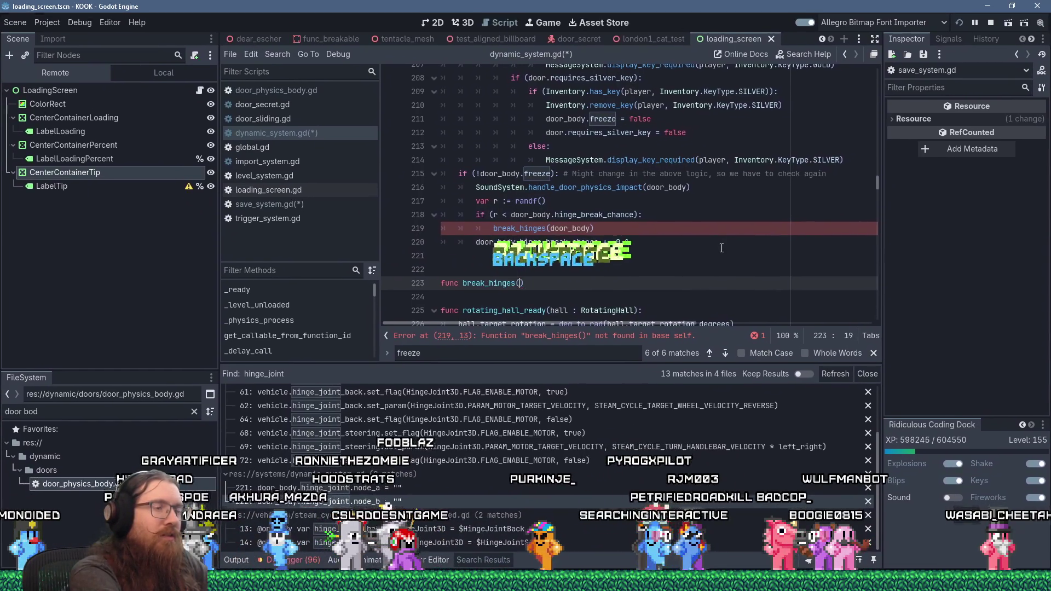
pyautogui.write('DoorP')
pyautogui.write('hysicsB')
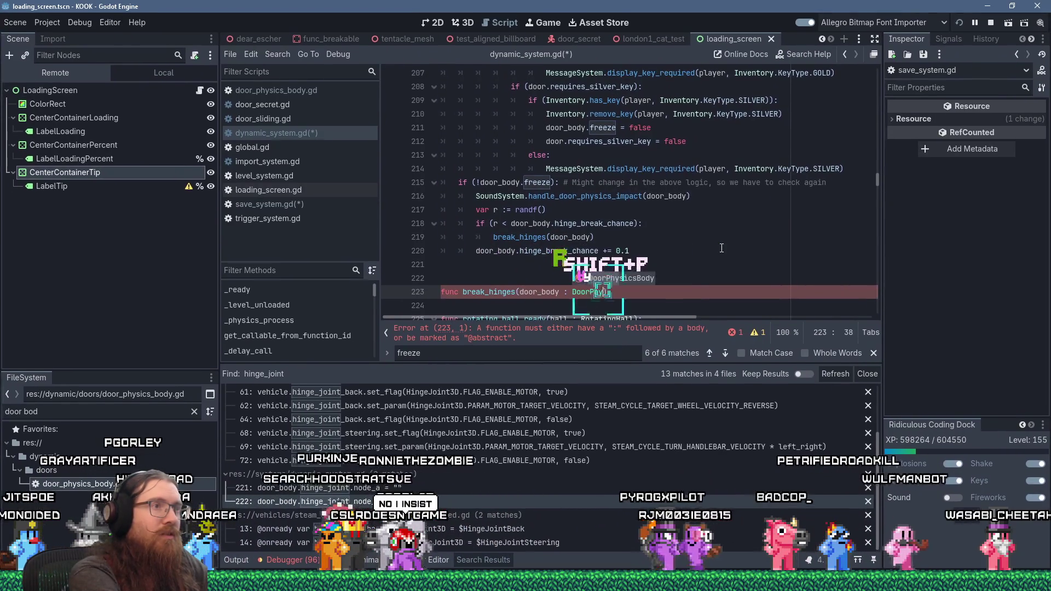
pyautogui.write('ody)')
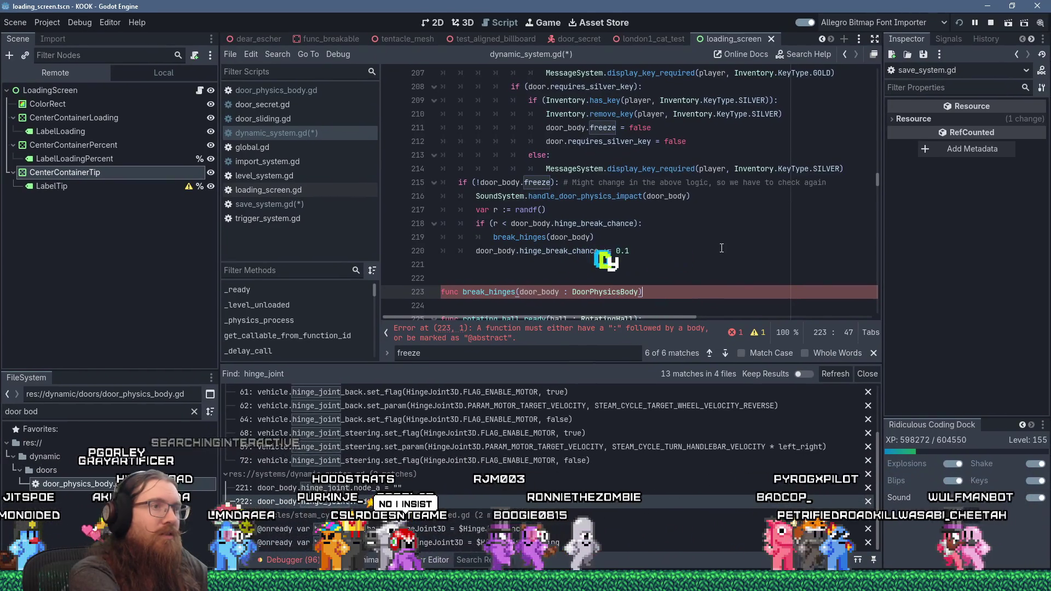
pyautogui.write(':')
pyautogui.press('Return')
pyautogui.hotkey('ctrl', 'v')
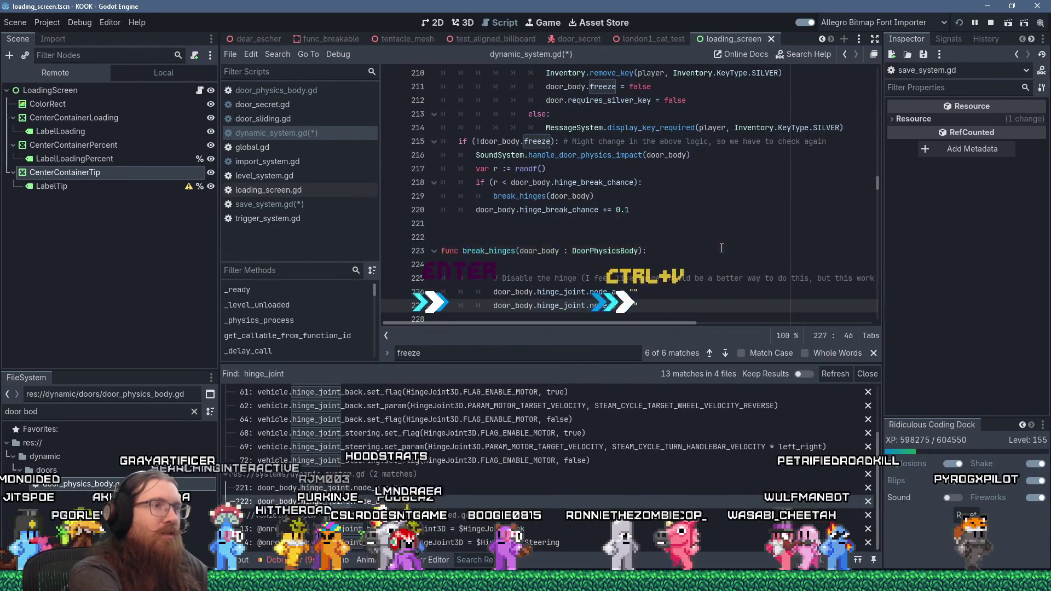
pyautogui.hotkey('shift', 'Up')
pyautogui.hotkey('shift', 'Up')
pyautogui.hotkey('shift', 'Tab')
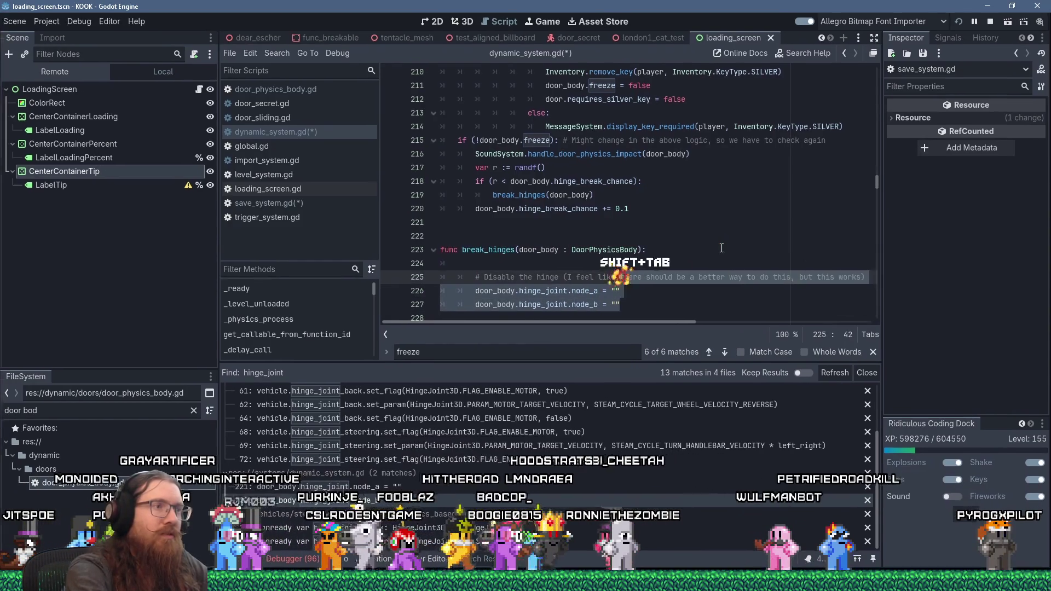
pyautogui.press('Down')
pyautogui.hotkey('shift', 'Up')
pyautogui.hotkey('shift', 'Up')
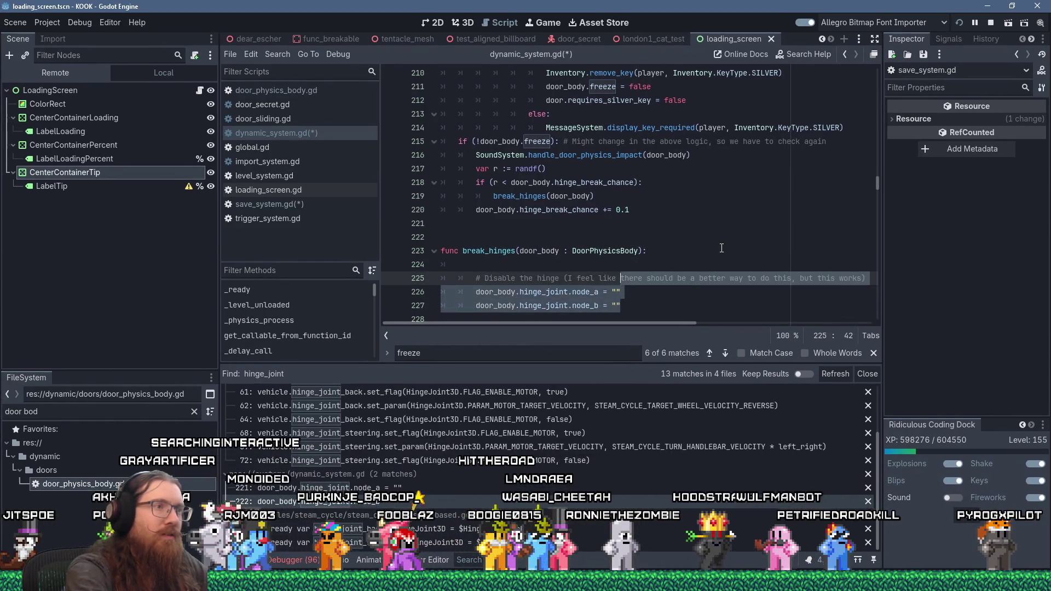
pyautogui.hotkey('shift', 'Tab')
pyautogui.press('Up')
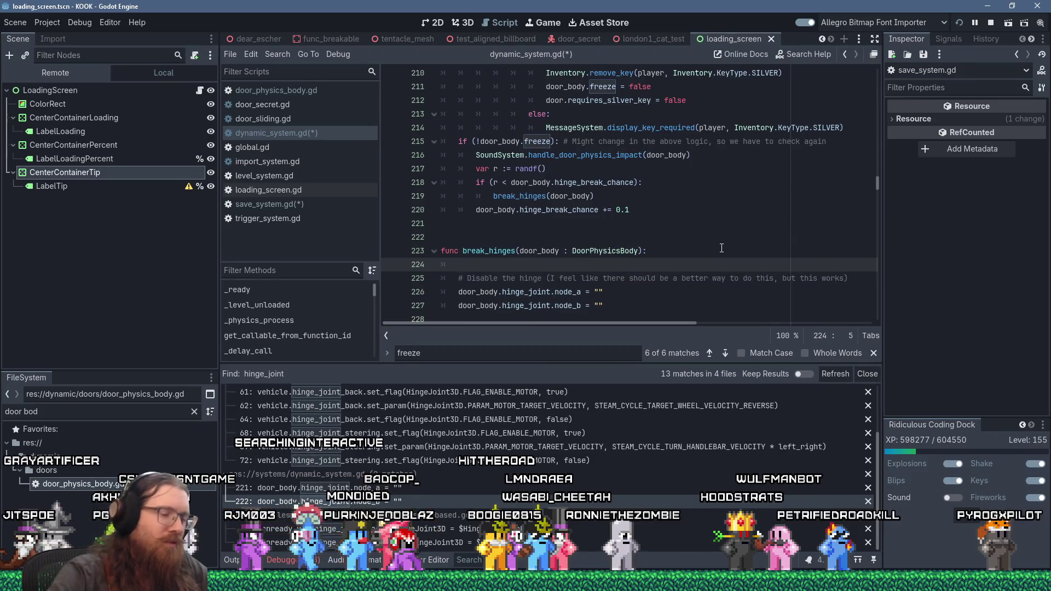
# Step: Add door_body.hinge_broken = true to break_hinges and save dynamic_system.gd
pyautogui.write('door')
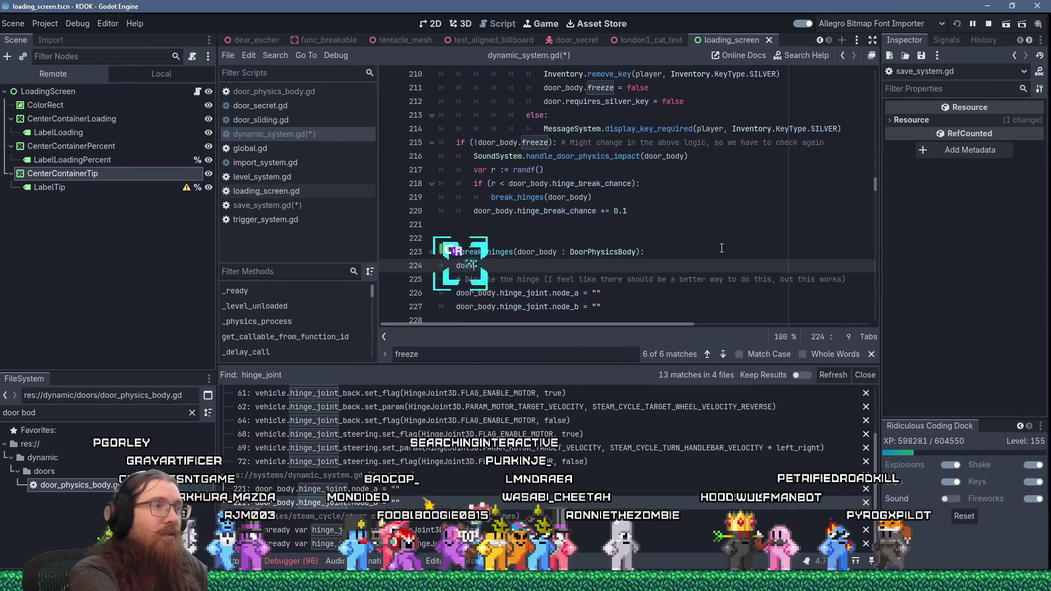
pyautogui.write('_body.b')
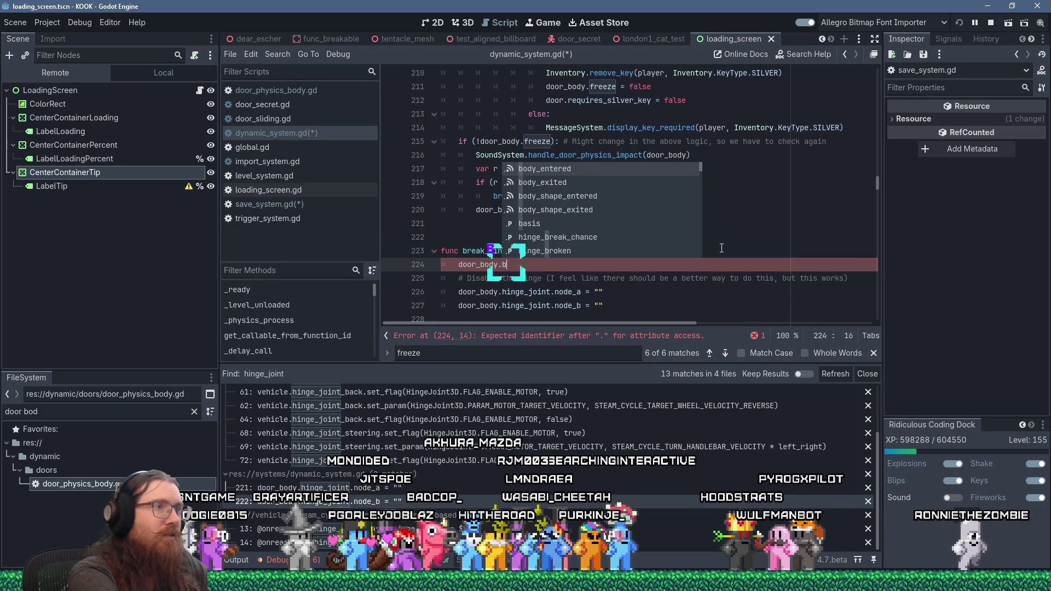
pyautogui.press('BackSpace')
pyautogui.write('hinge')
pyautogui.press('Down')
pyautogui.press('Return')
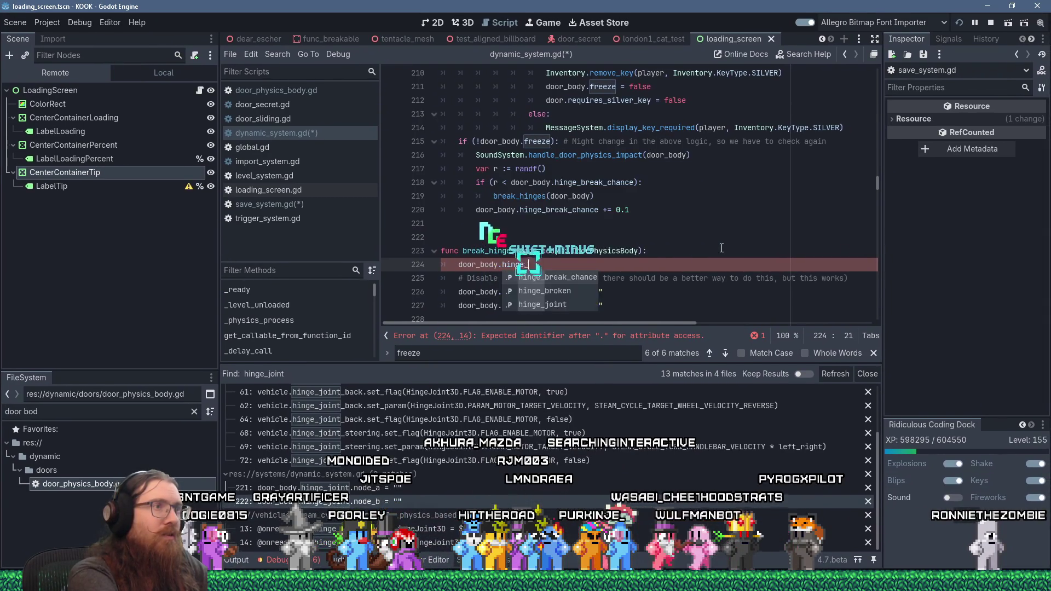
pyautogui.write('= true')
pyautogui.press('BackSpace')
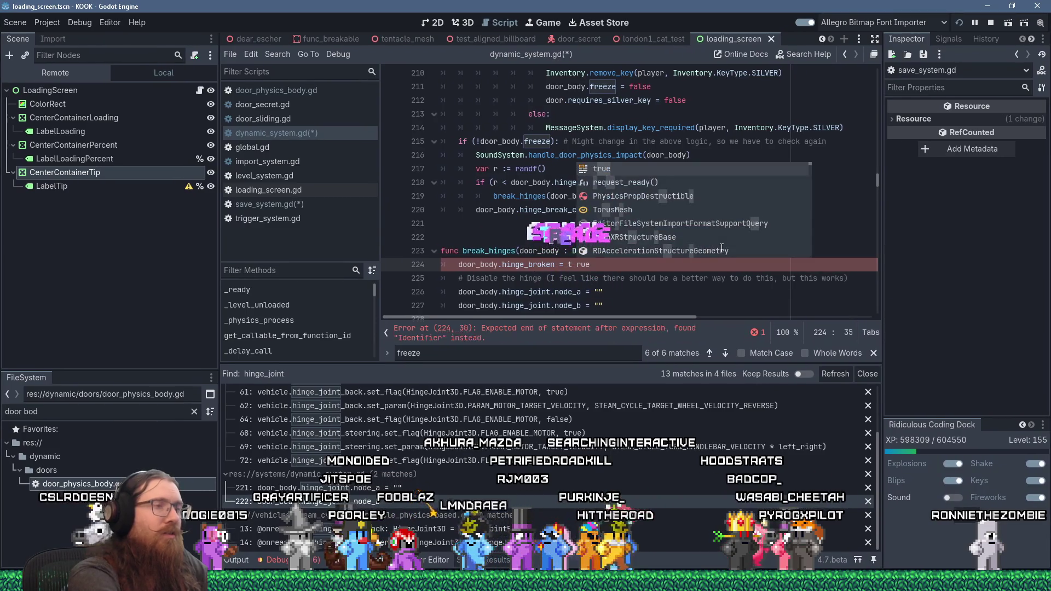
pyautogui.write('e')
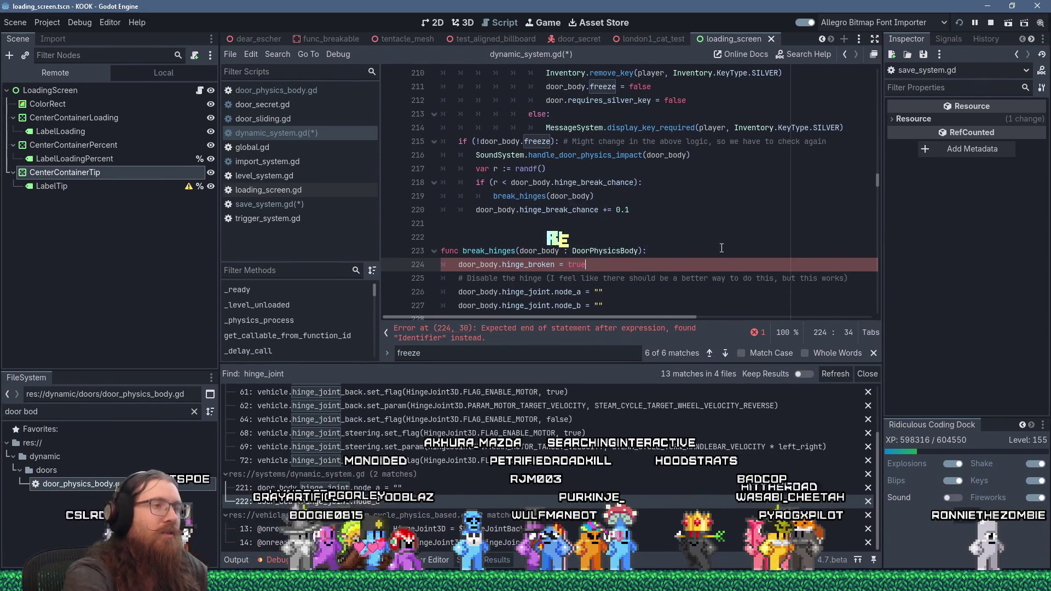
pyautogui.press('Down')
pyautogui.press('Down')
pyautogui.press('Down')
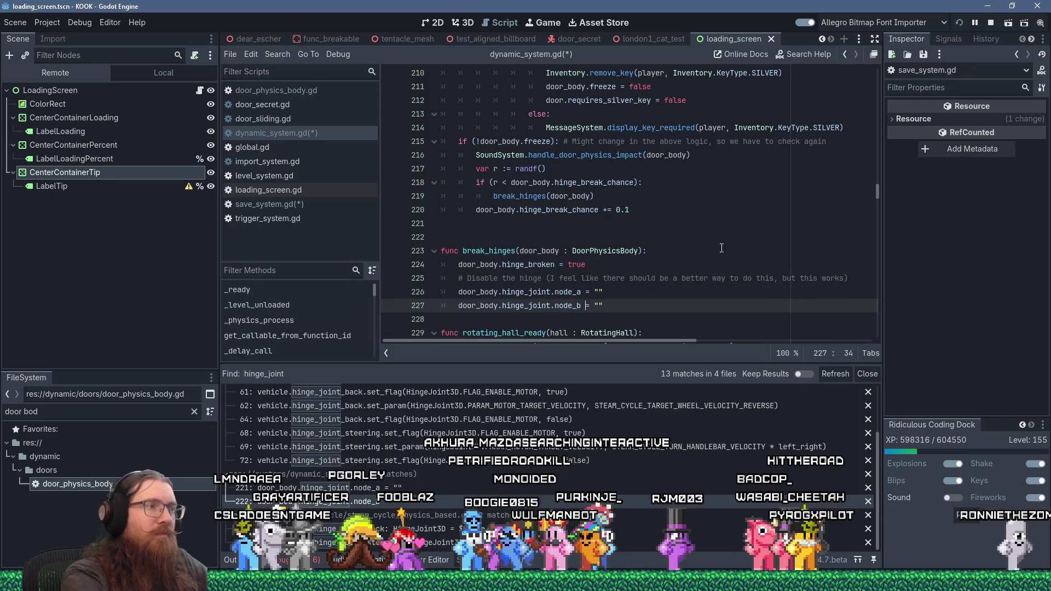
pyautogui.press('Return')
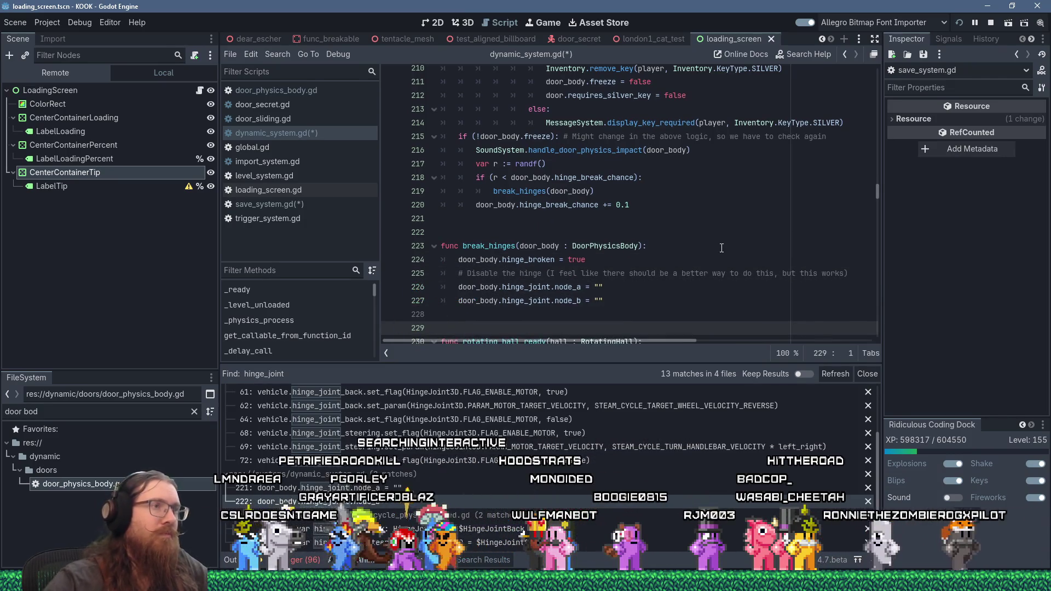
pyautogui.click(691, 195)
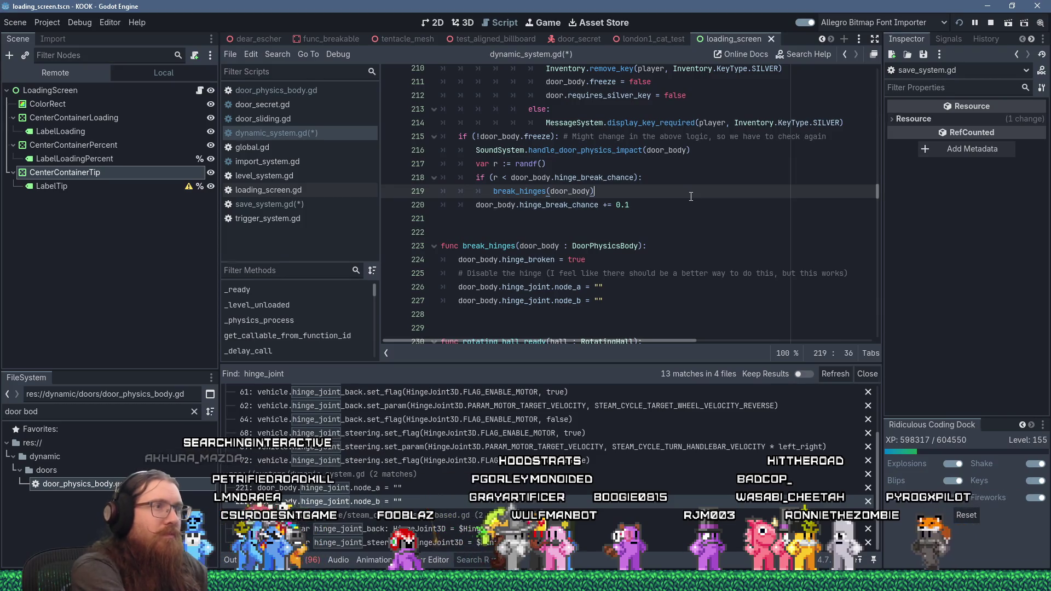
pyautogui.hotkey('ctrl', 's')
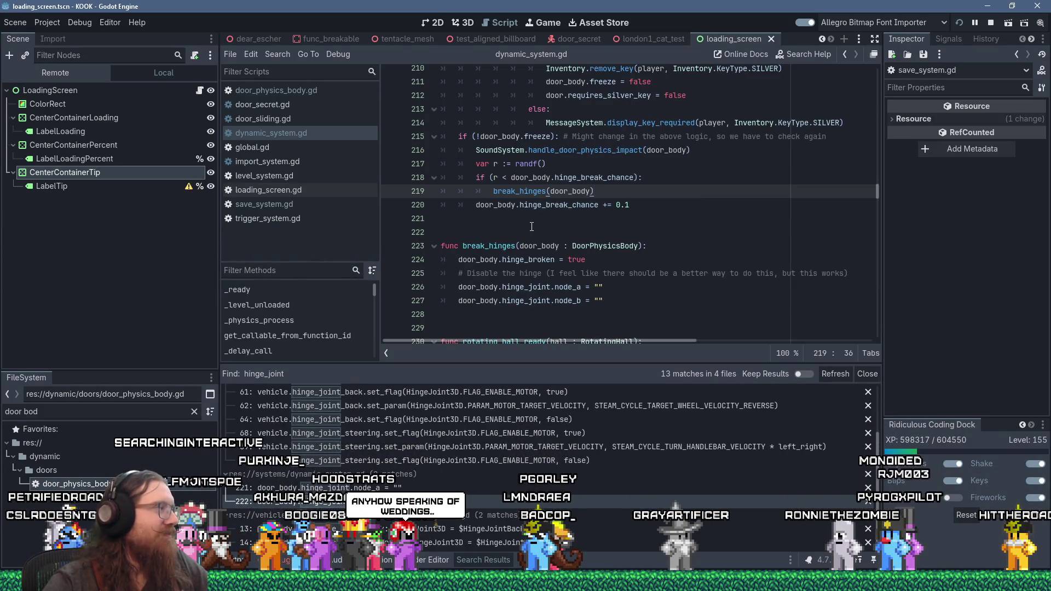
# Step: Check the break_hinges function name, then open save_system.gd near line 468 after the door saving code
pyautogui.click(602, 218)
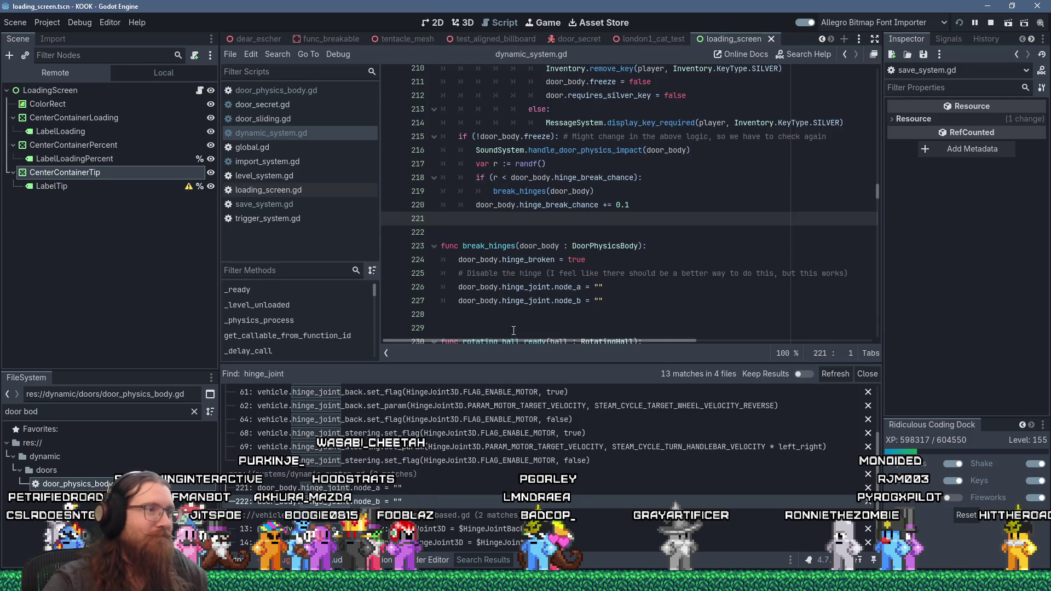
pyautogui.doubleClick(493, 247)
pyautogui.rightClick(492, 246)
pyautogui.click(444, 258)
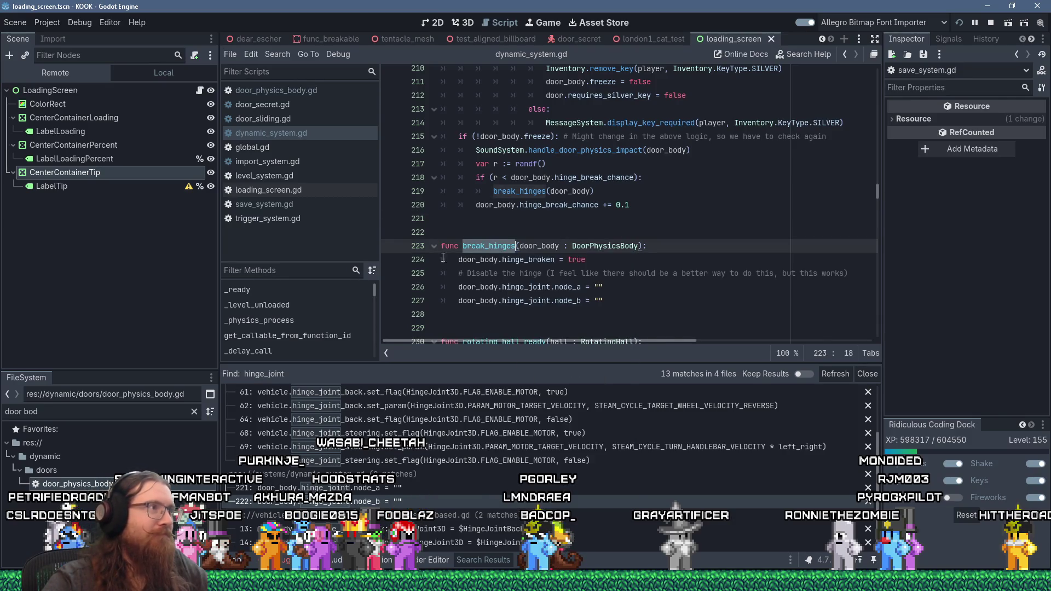
pyautogui.click(281, 203)
pyautogui.click(667, 225)
pyautogui.scroll(-2, 678, 229)
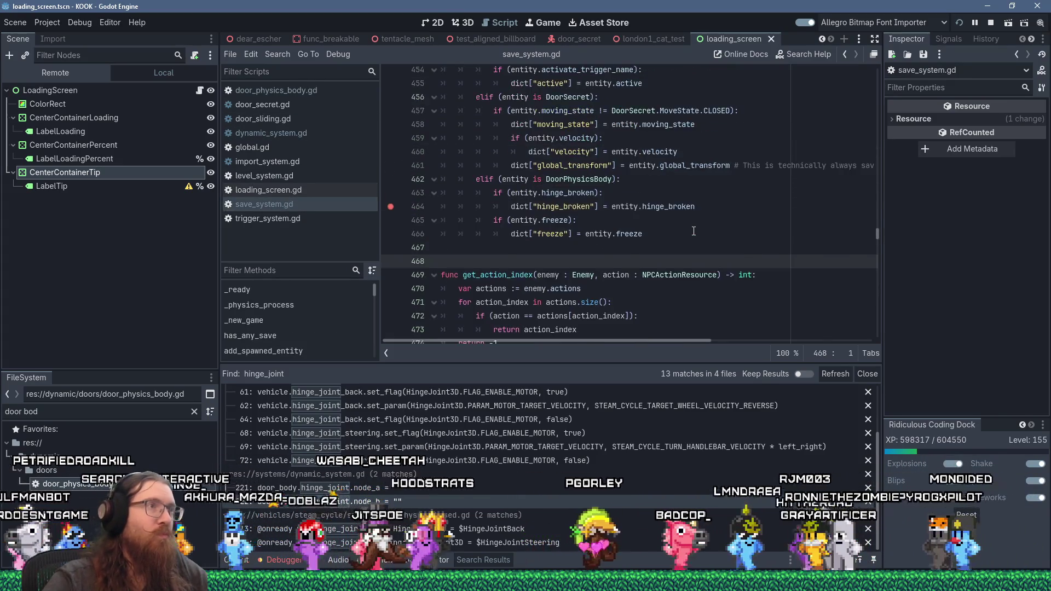
# Step: Search save_system.gd for 'freeze' and browse the surrounding load_entity_data code
pyautogui.hotkey('ctrl', 'f')
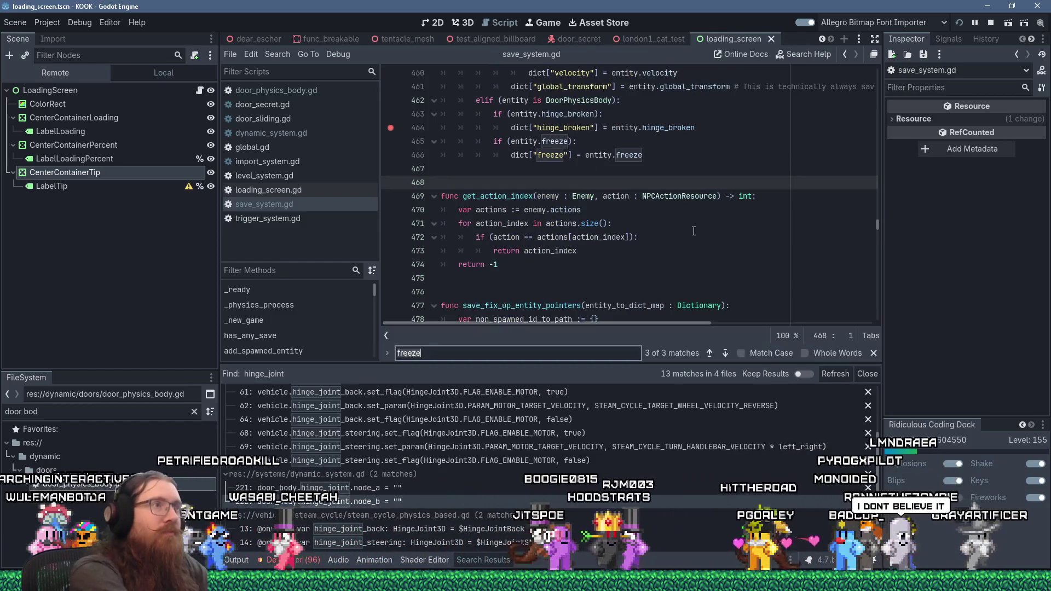
pyautogui.write('freeze')
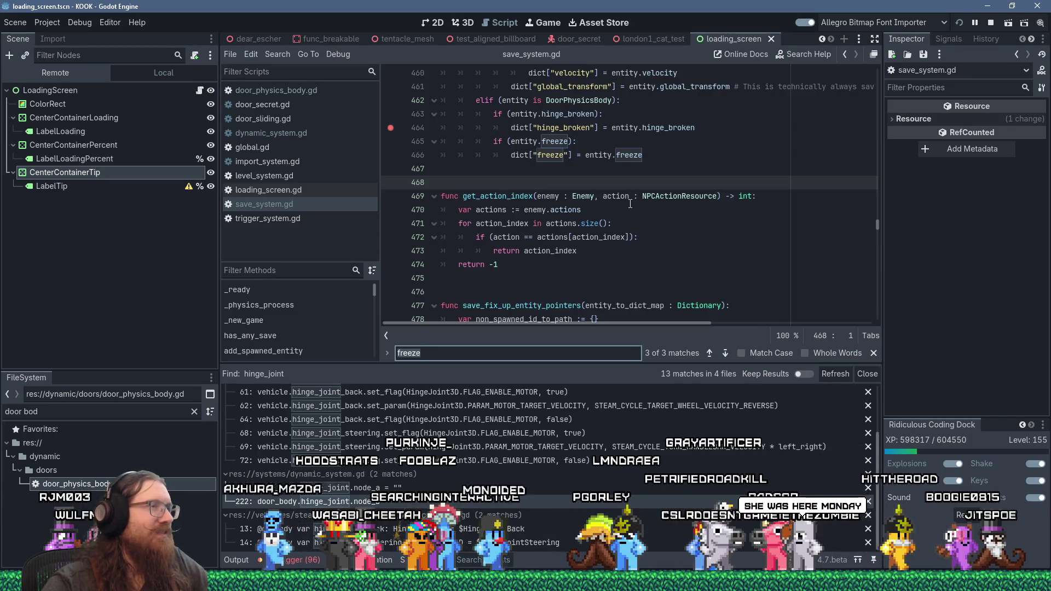
pyautogui.scroll(5, 630, 204)
pyautogui.scroll(-9, 630, 204)
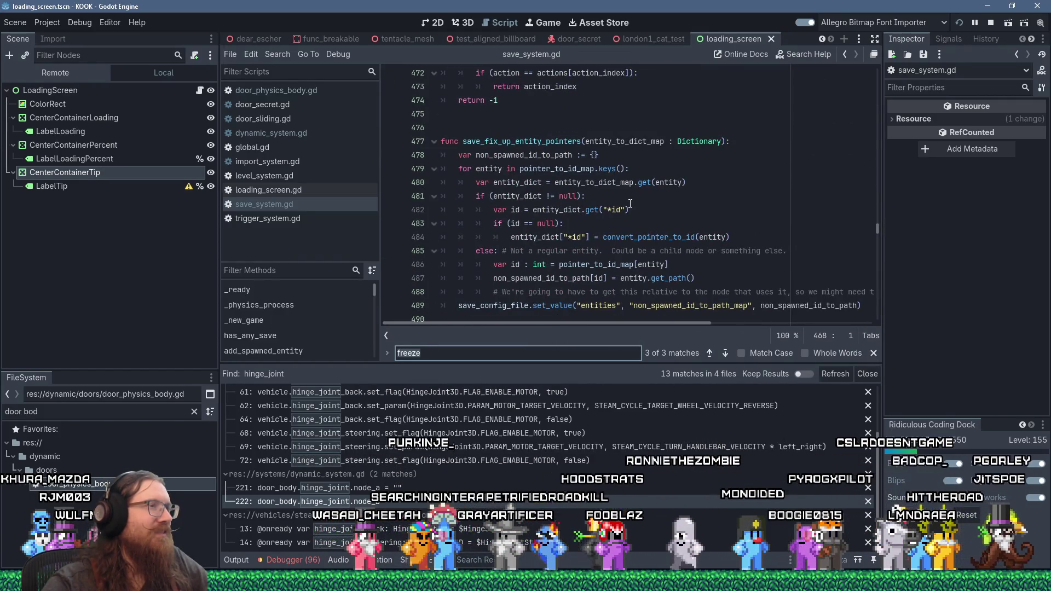
pyautogui.scroll(-2, 630, 204)
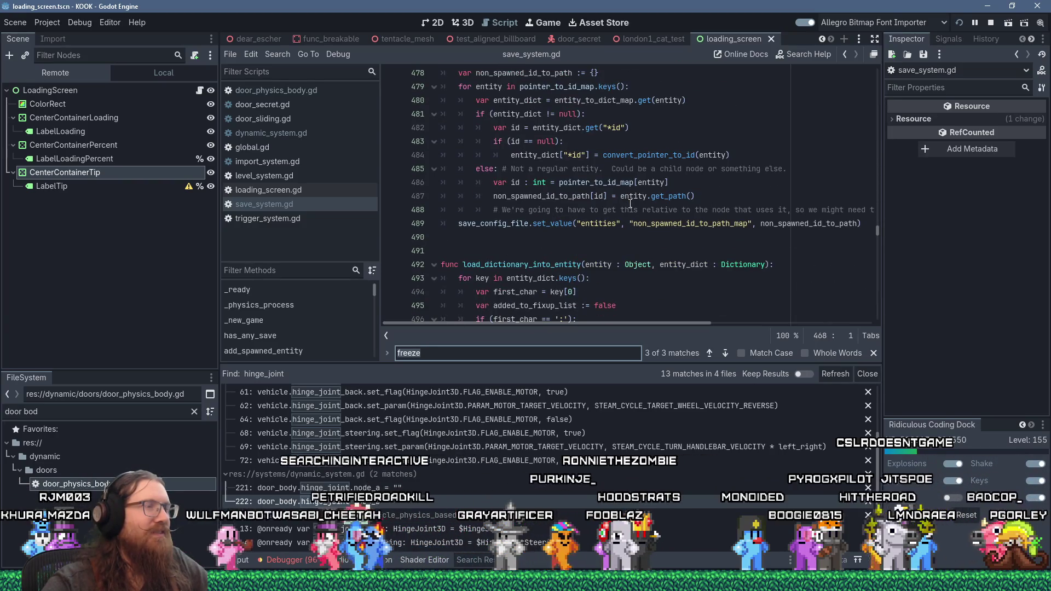
pyautogui.scroll(3, 630, 203)
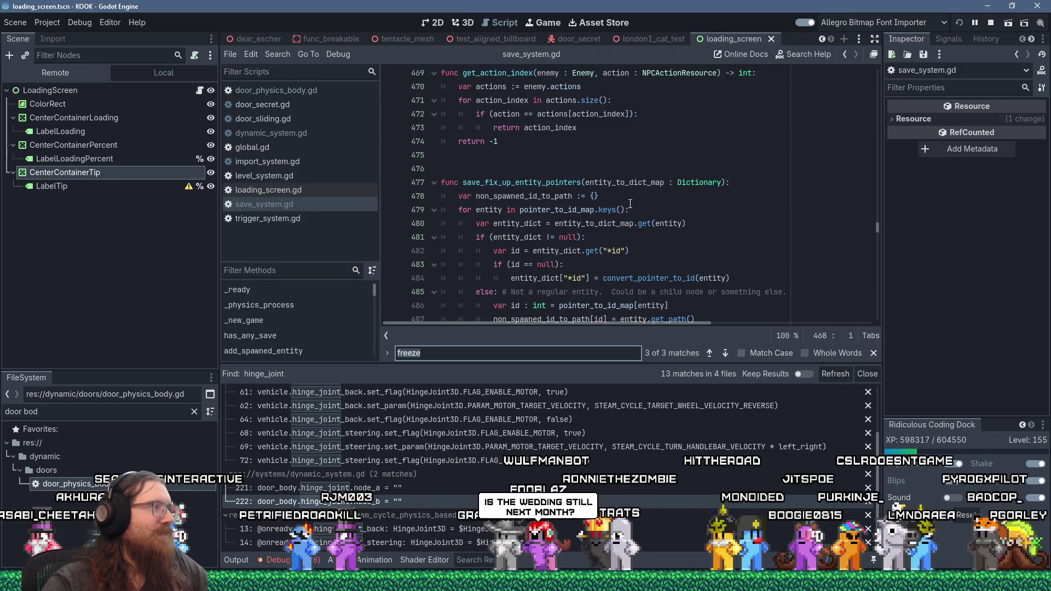
pyautogui.scroll(-1, 630, 203)
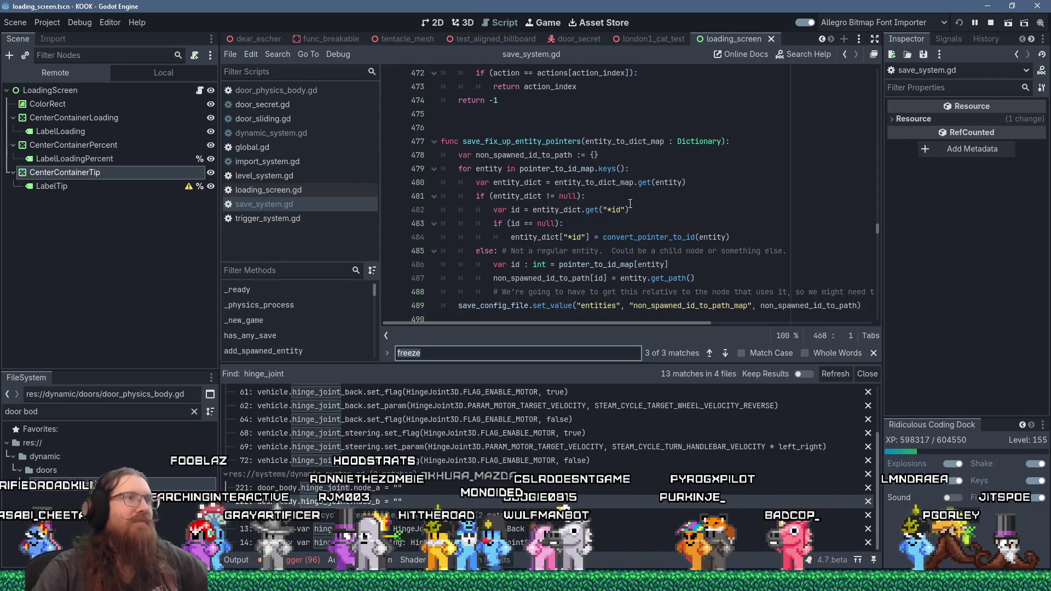
pyautogui.scroll(-2, 635, 218)
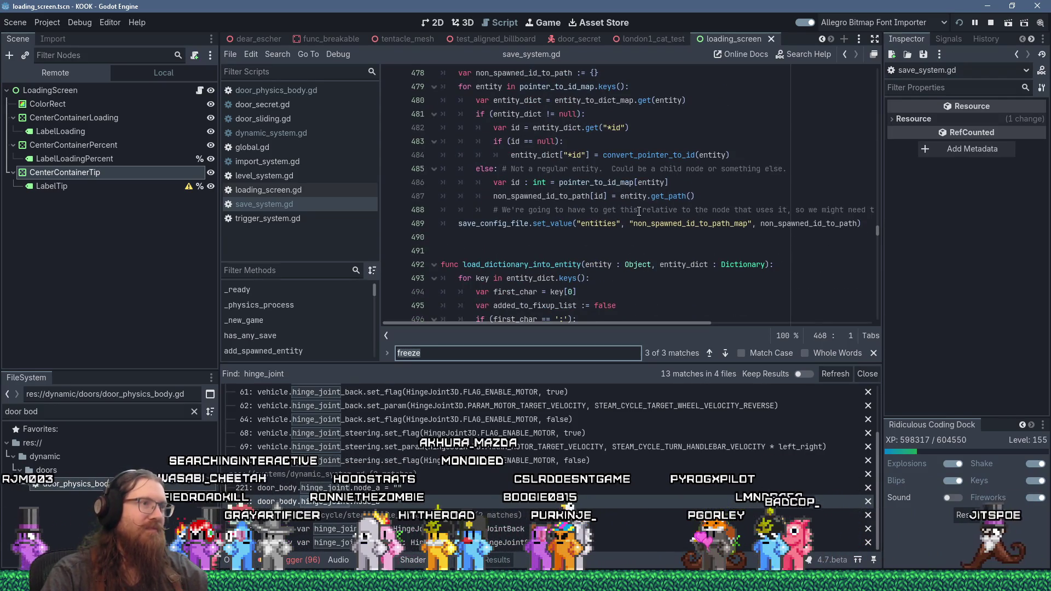
pyautogui.scroll(-4, 638, 211)
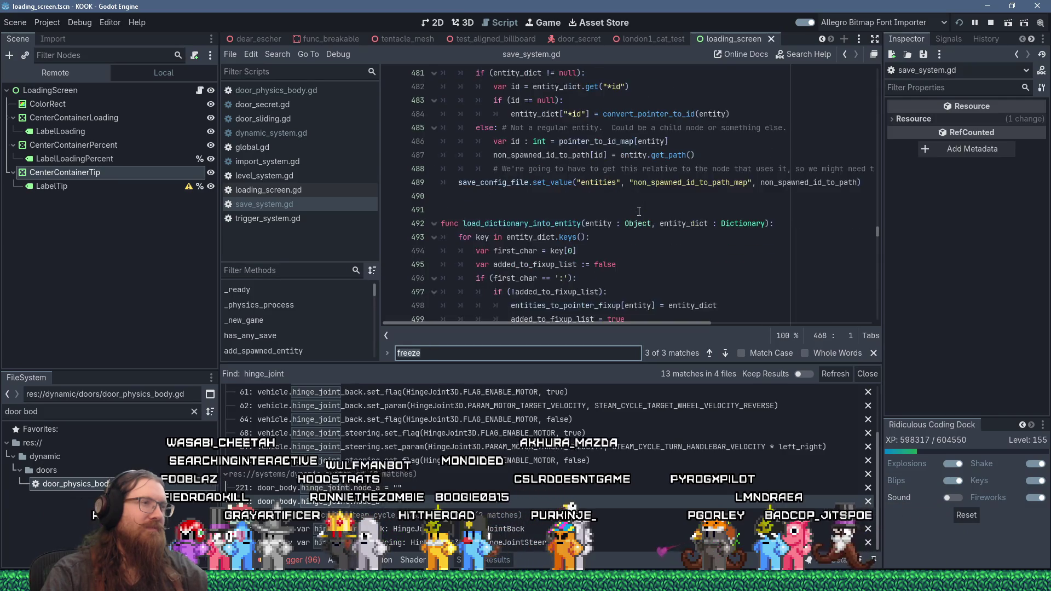
pyautogui.scroll(-2, 639, 211)
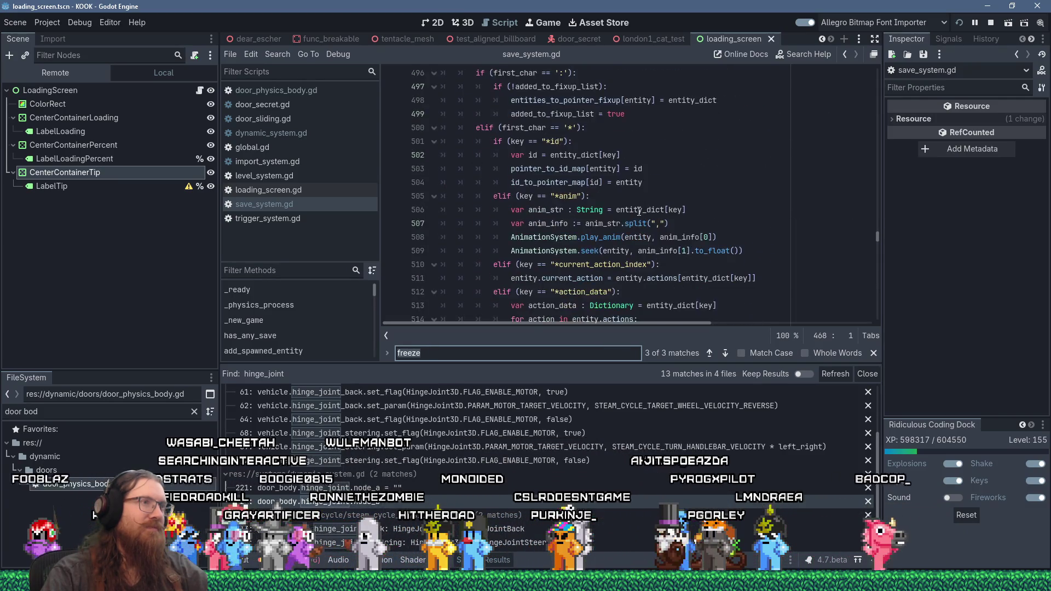
# Step: Go to the DoorSliding restart branch near line 590 in the non_spawned_entities loop, caret after it
pyautogui.scroll(4, 639, 212)
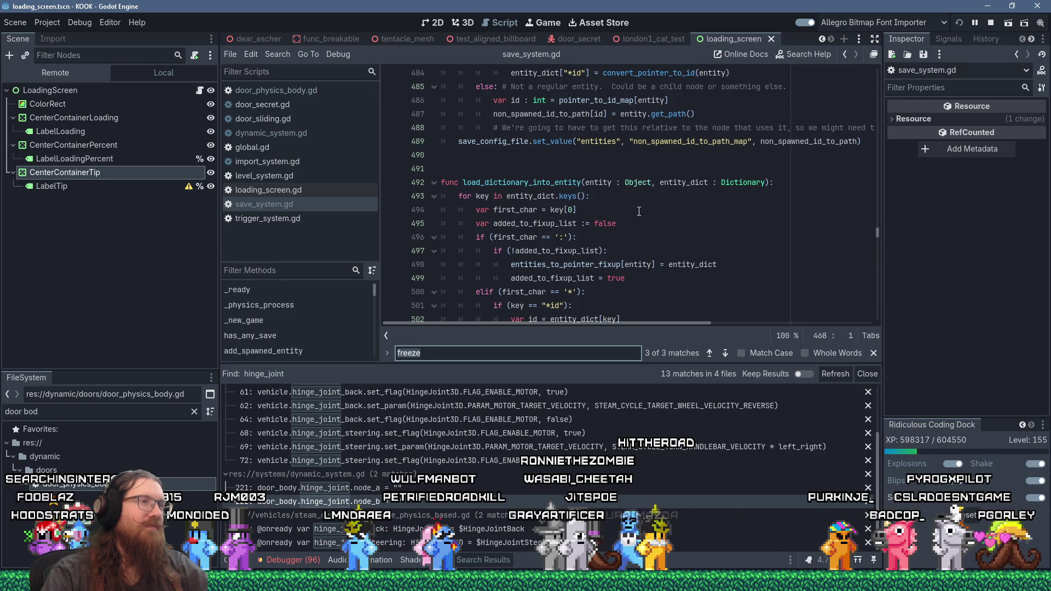
pyautogui.scroll(-3, 638, 211)
pyautogui.scroll(2, 639, 211)
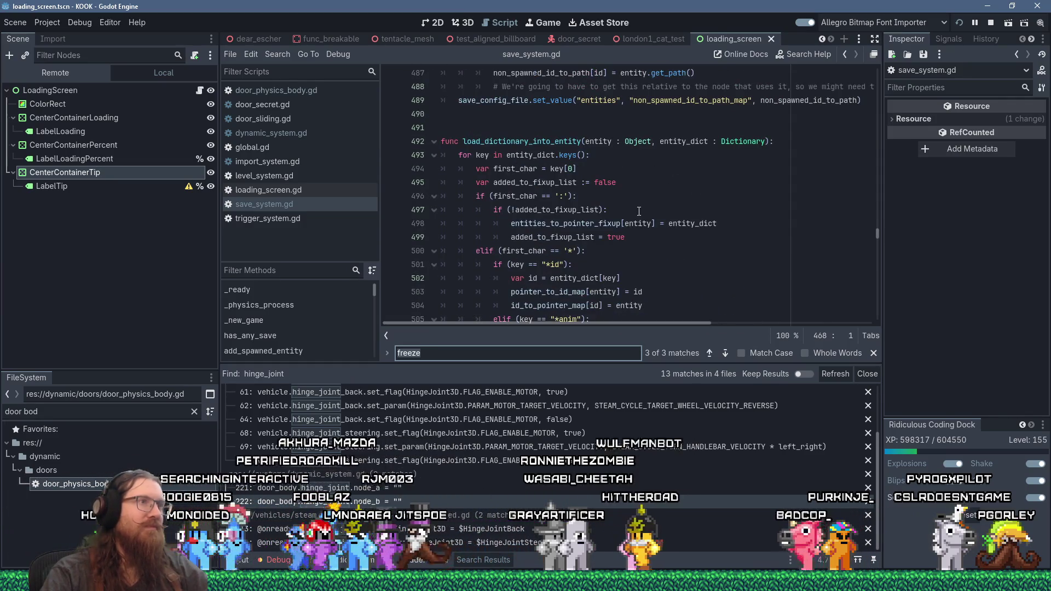
pyautogui.scroll(20, 639, 211)
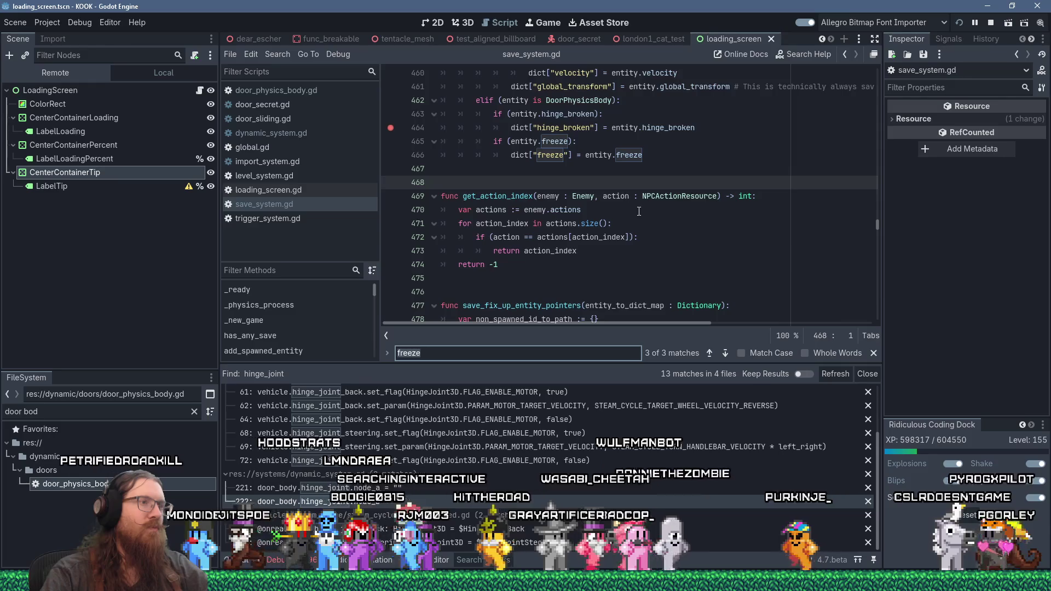
pyautogui.scroll(-18, 639, 211)
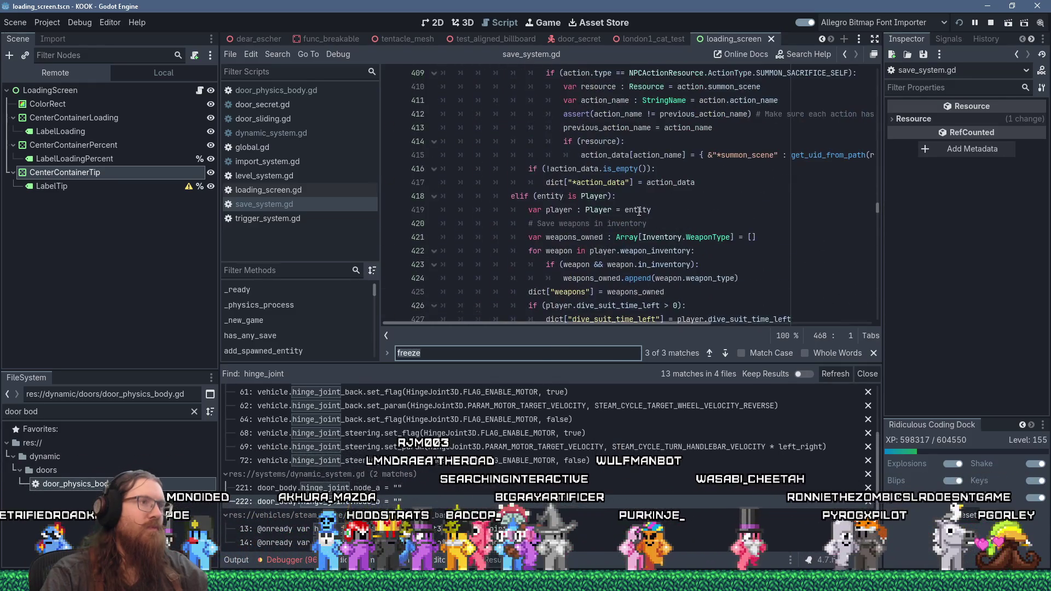
pyautogui.scroll(-16, 638, 210)
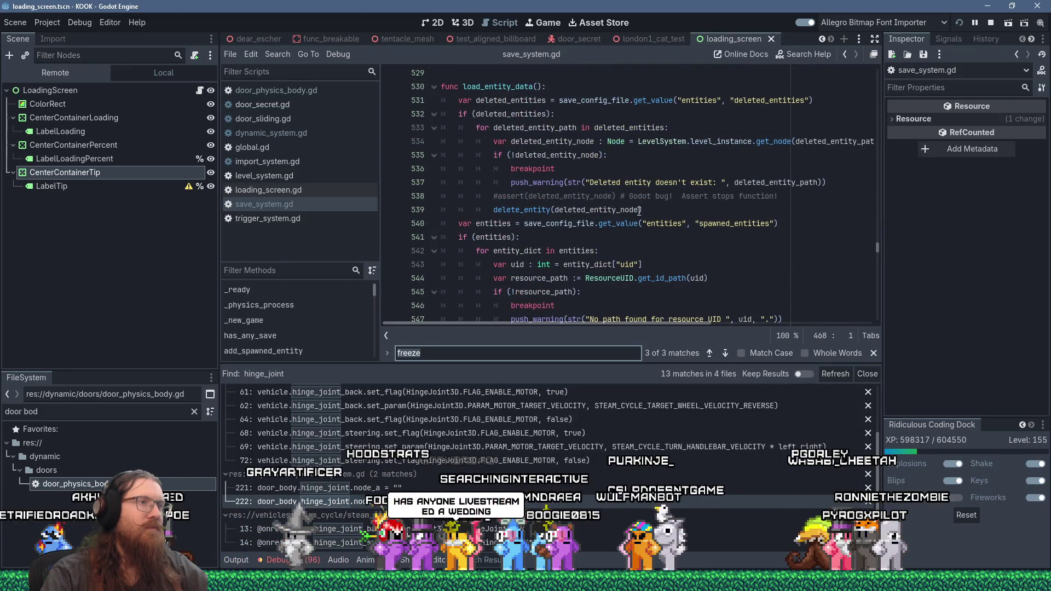
pyautogui.scroll(-9, 639, 211)
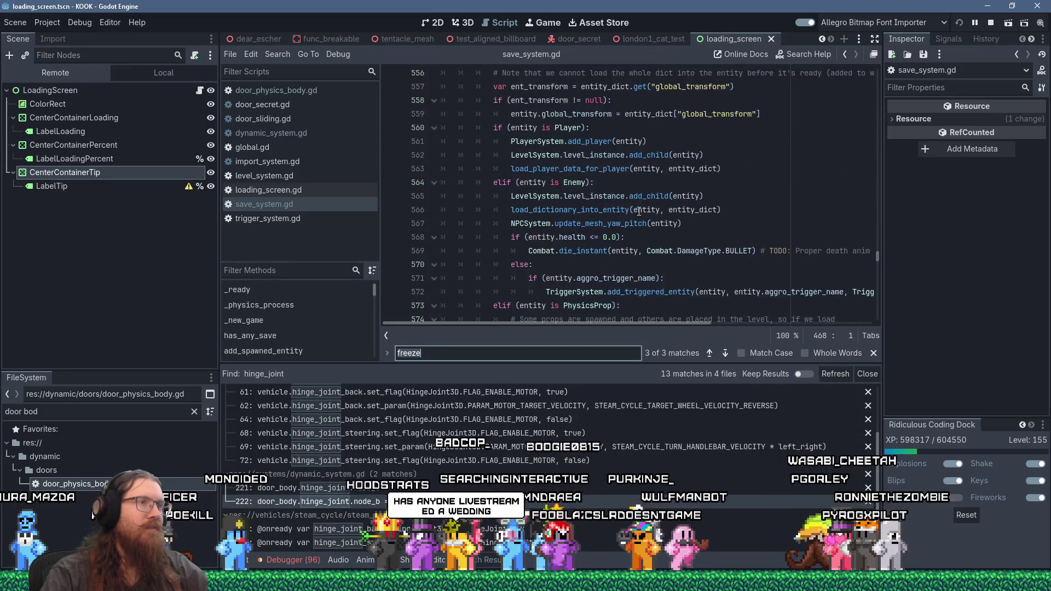
pyautogui.scroll(-1, 639, 211)
pyautogui.scroll(-7, 639, 211)
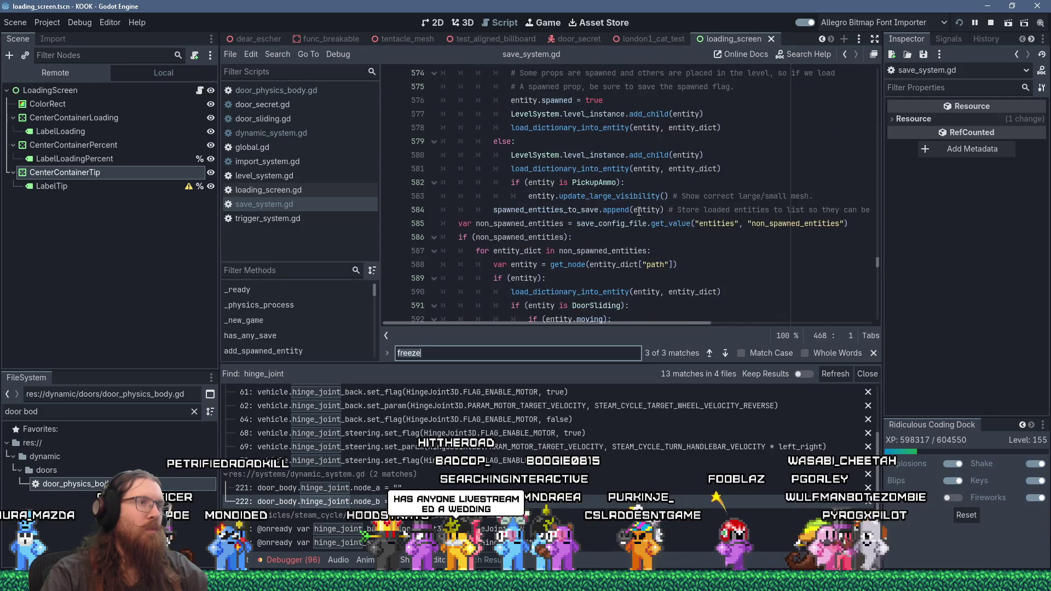
pyautogui.scroll(-1, 639, 211)
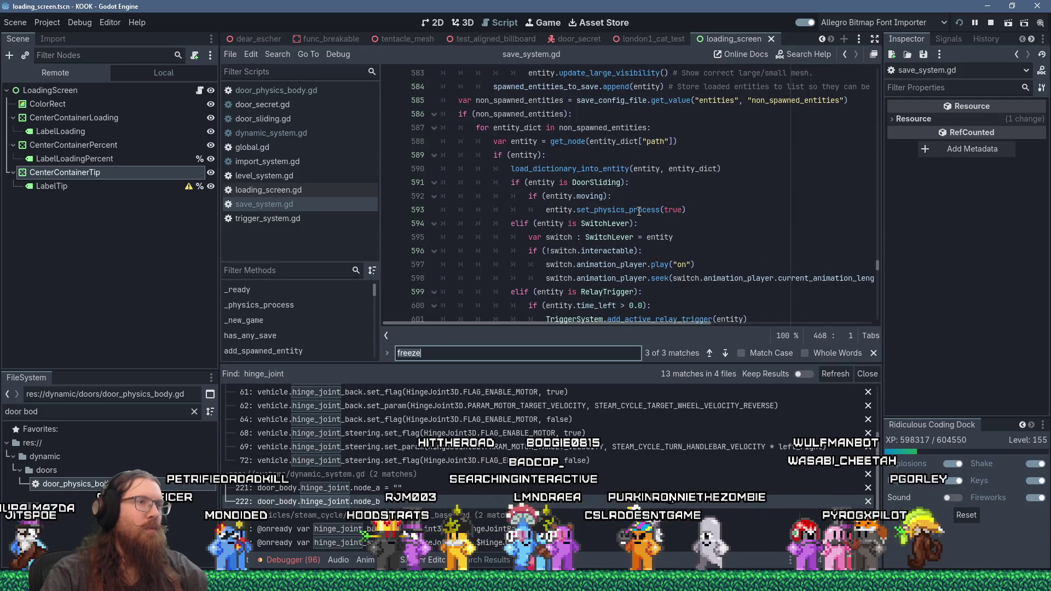
pyautogui.scroll(-2, 638, 210)
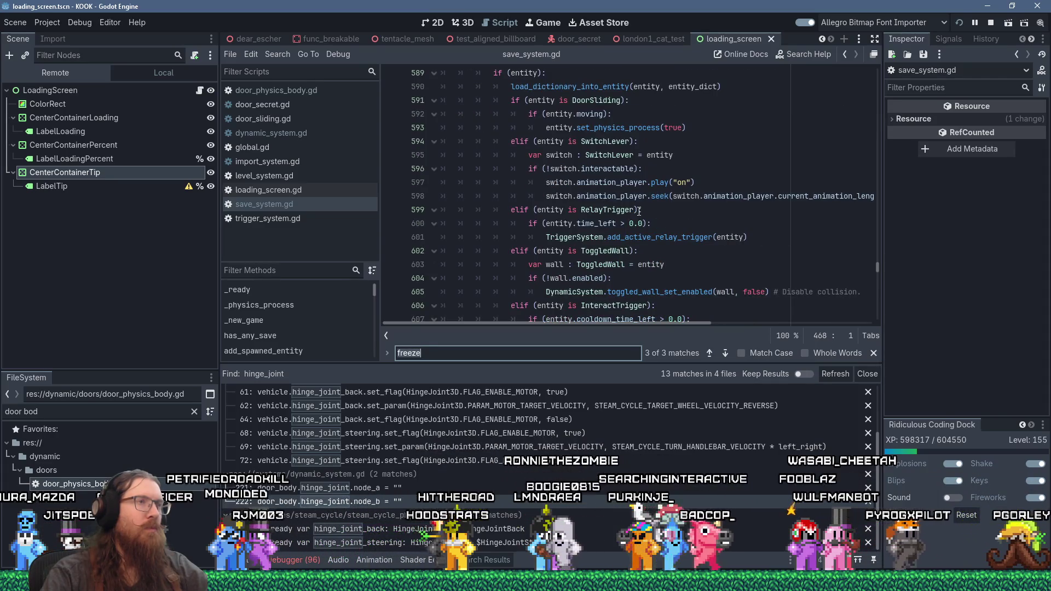
pyautogui.scroll(-2, 639, 211)
pyautogui.scroll(3, 639, 211)
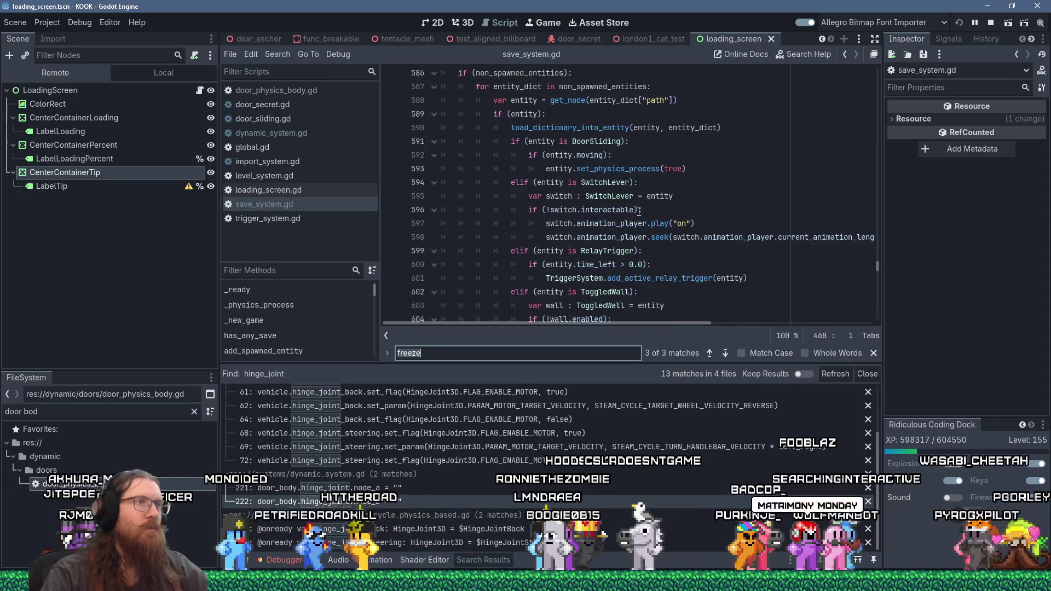
pyautogui.click(707, 168)
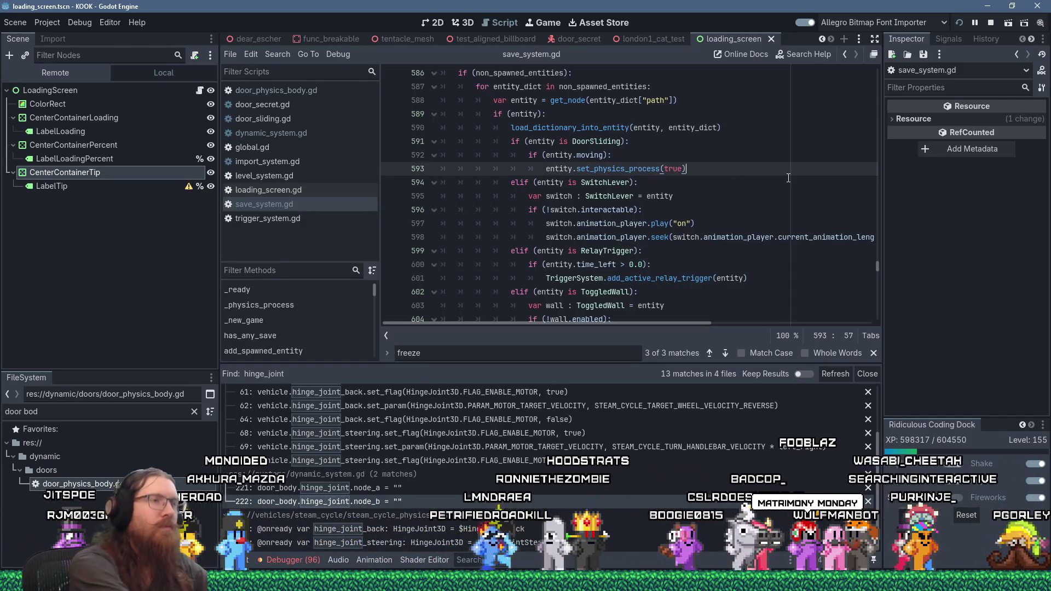
# Step: Add an 'elif (entity is DoorSecret):' branch below the DoorSliding branch
pyautogui.press('Return')
pyautogui.press('BackSpace')
pyautogui.write('if')
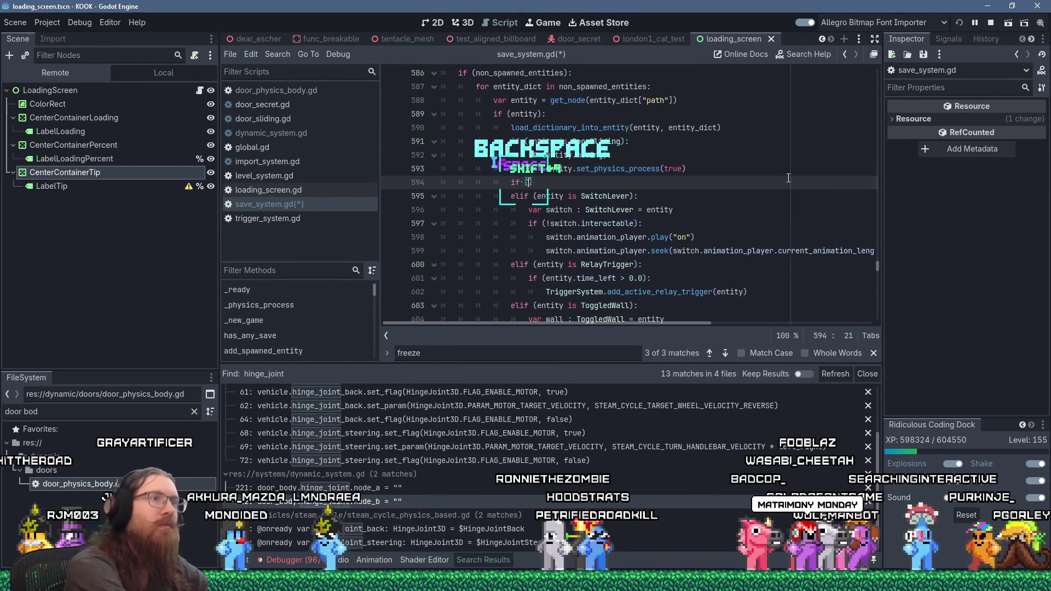
pyautogui.press('BackSpace')
pyautogui.press('BackSpace')
pyautogui.press('BackSpace')
pyautogui.write('entity')
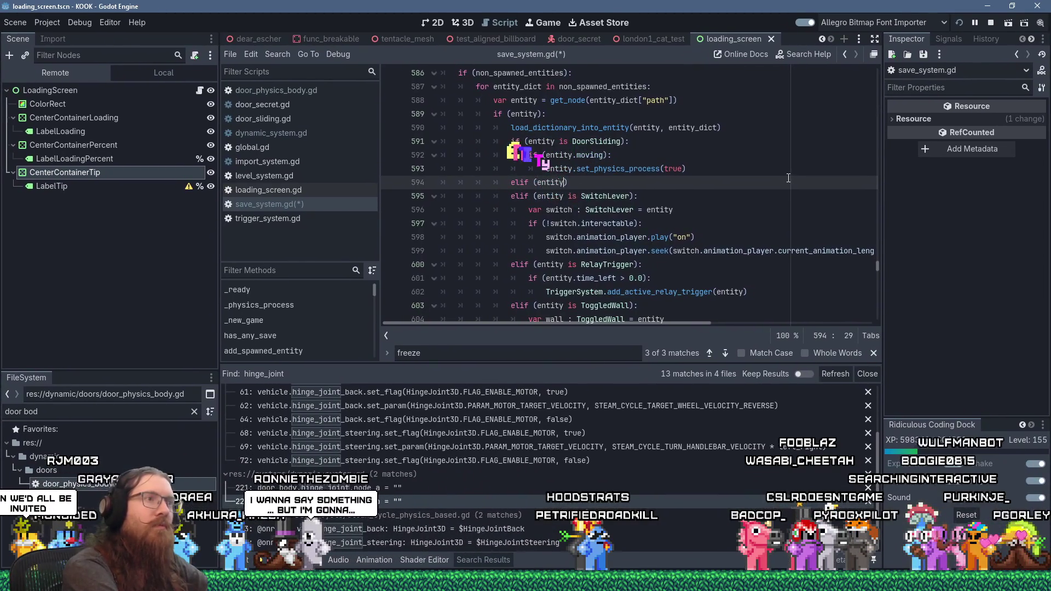
pyautogui.write(' is Door')
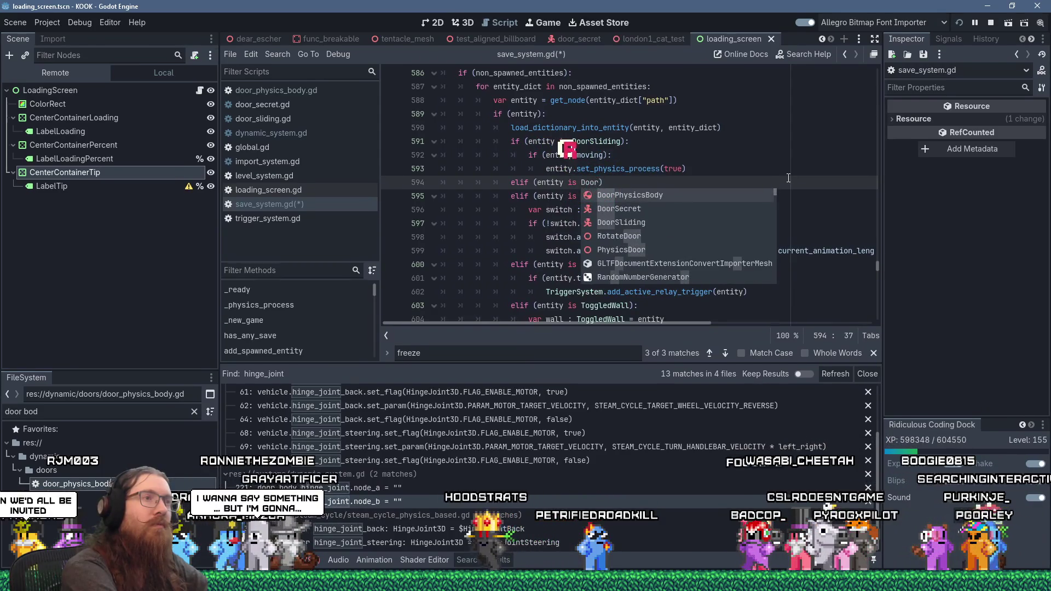
pyautogui.write('Se')
pyautogui.press('Tab')
pyautogui.write(':')
pyautogui.press('Return')
# Step: Inside it, write the condition 'if (entity.moving_state == DoorSecret.MoveState.CLOSED)'
pyautogui.press('Tab')
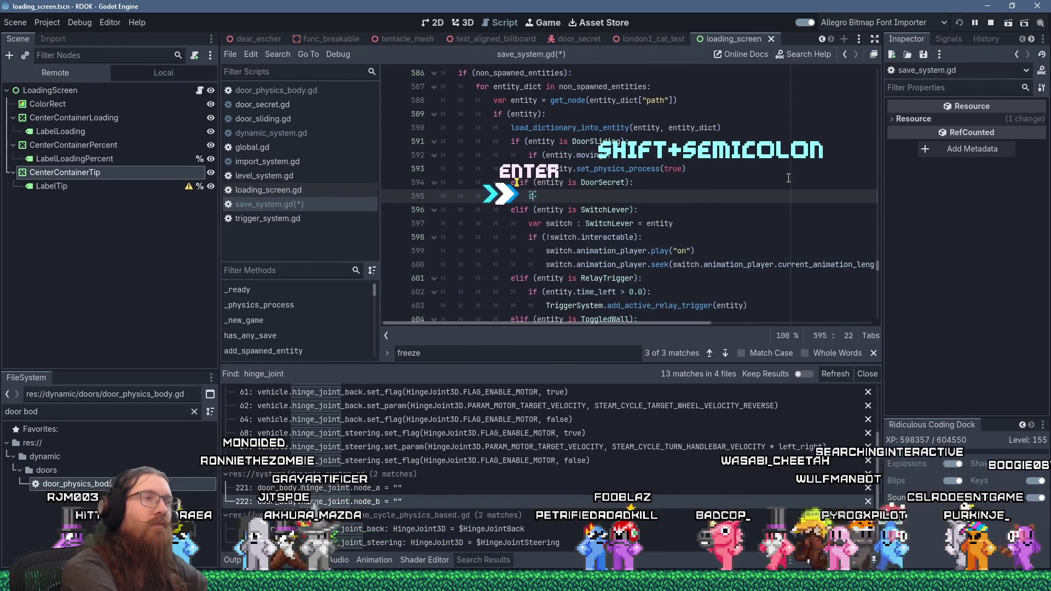
pyautogui.write('f (')
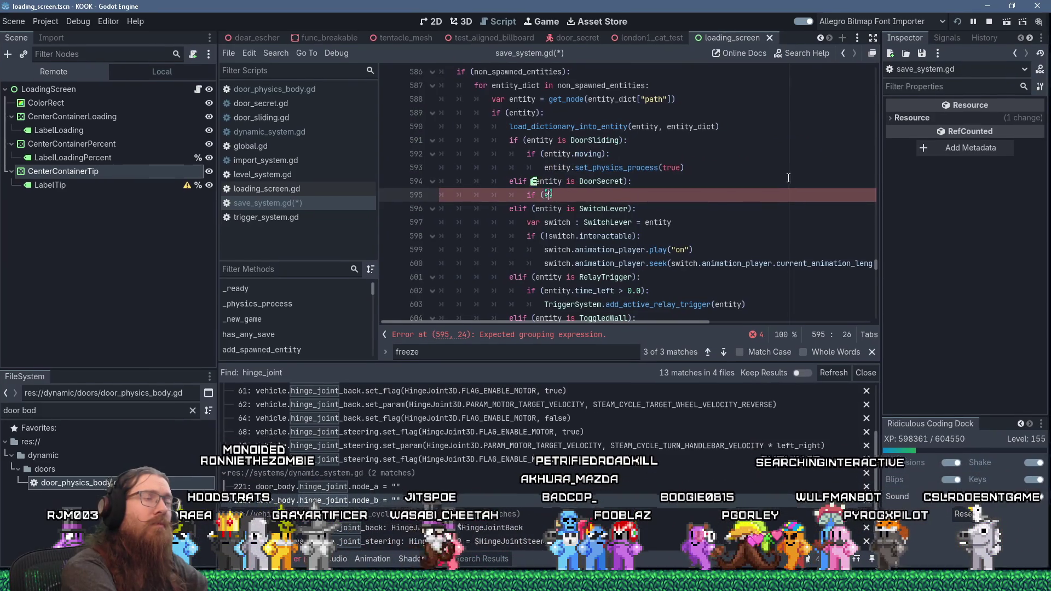
pyautogui.write('entity')
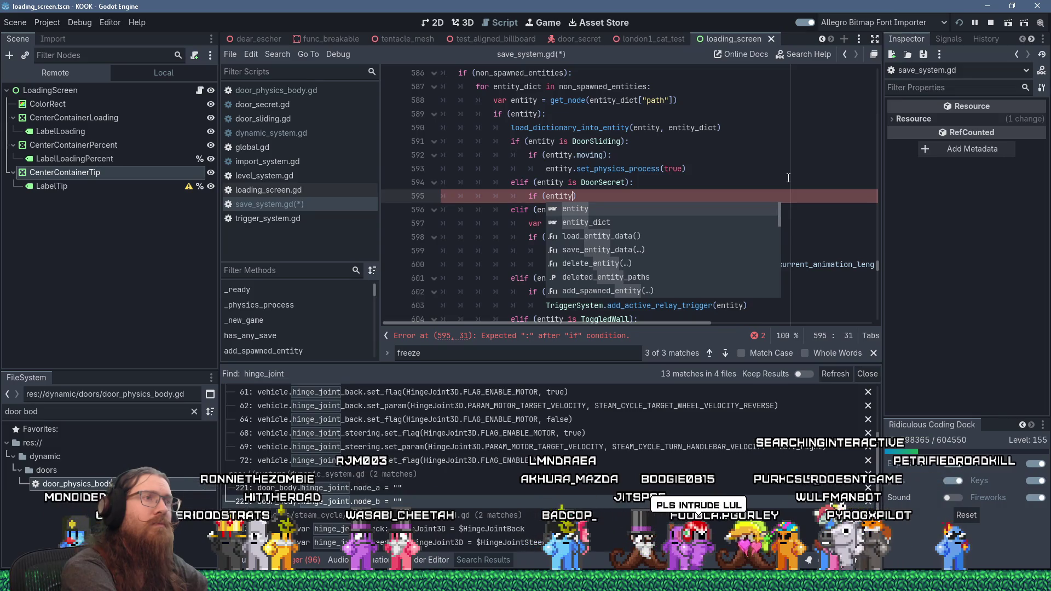
pyautogui.write('.')
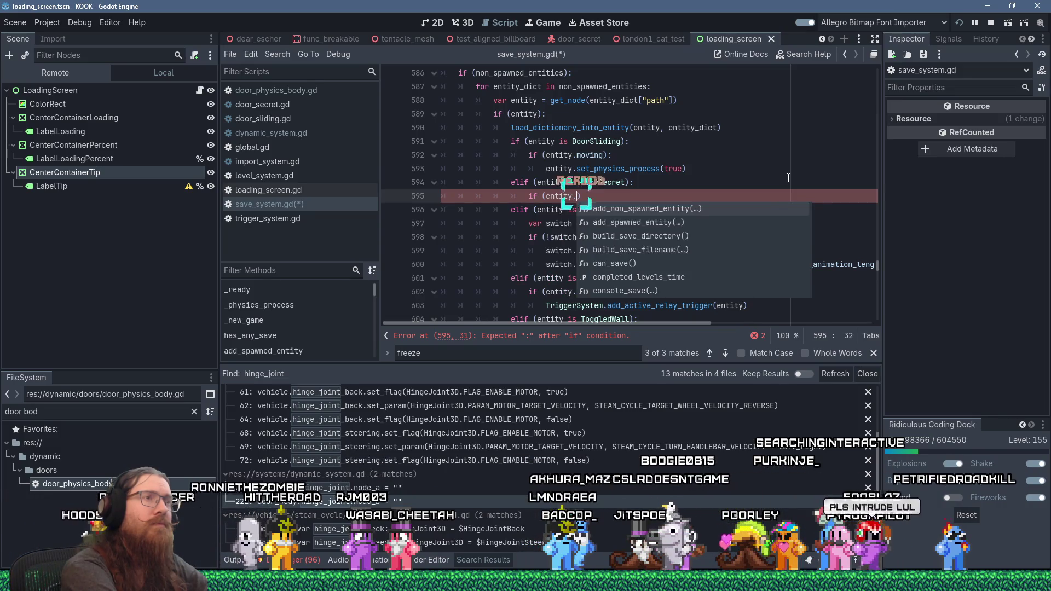
pyautogui.write('mo')
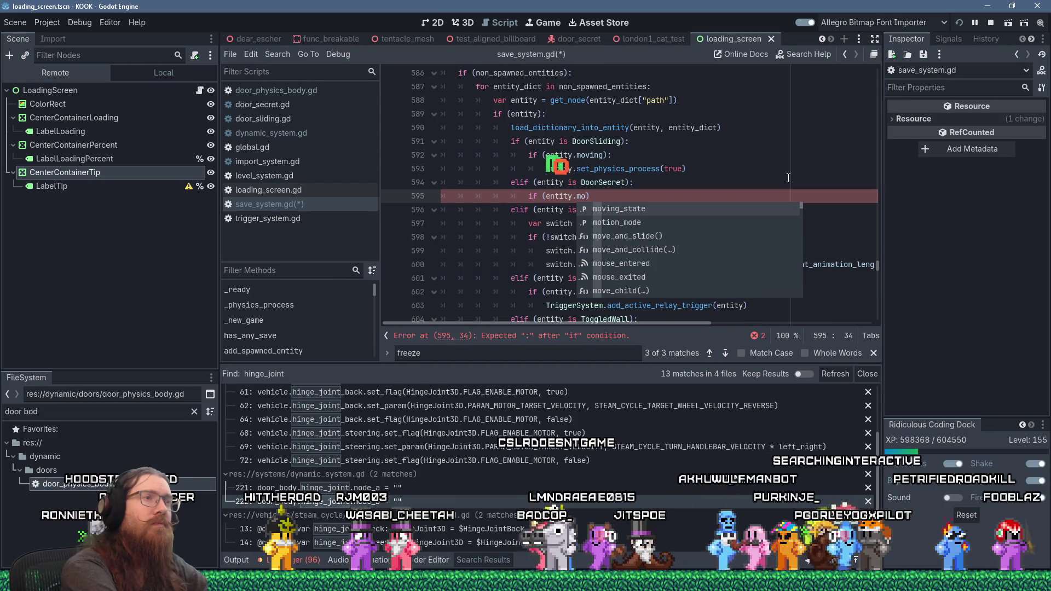
pyautogui.press('Return')
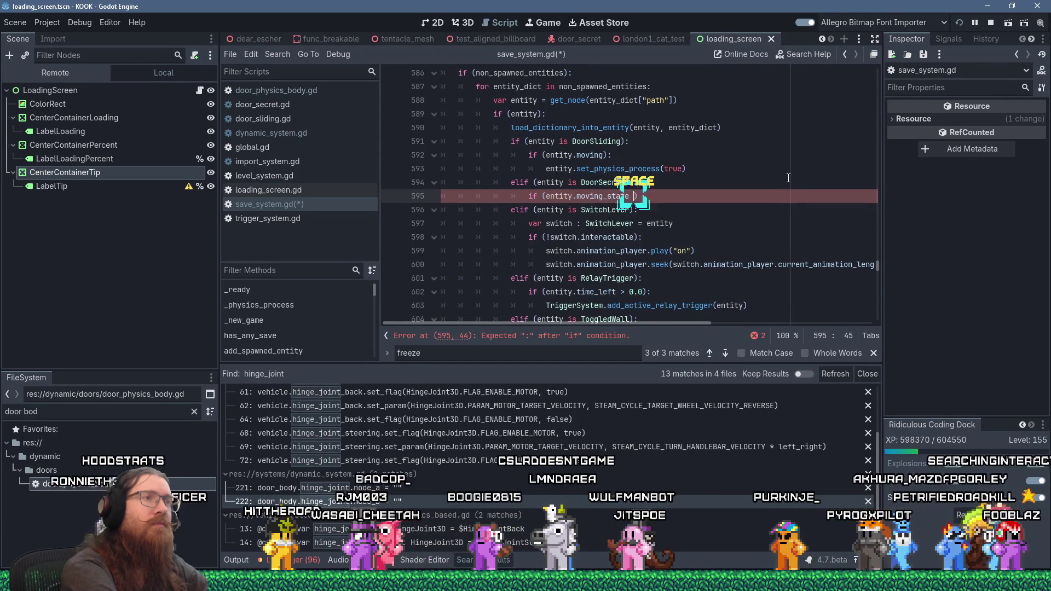
pyautogui.write('== ')
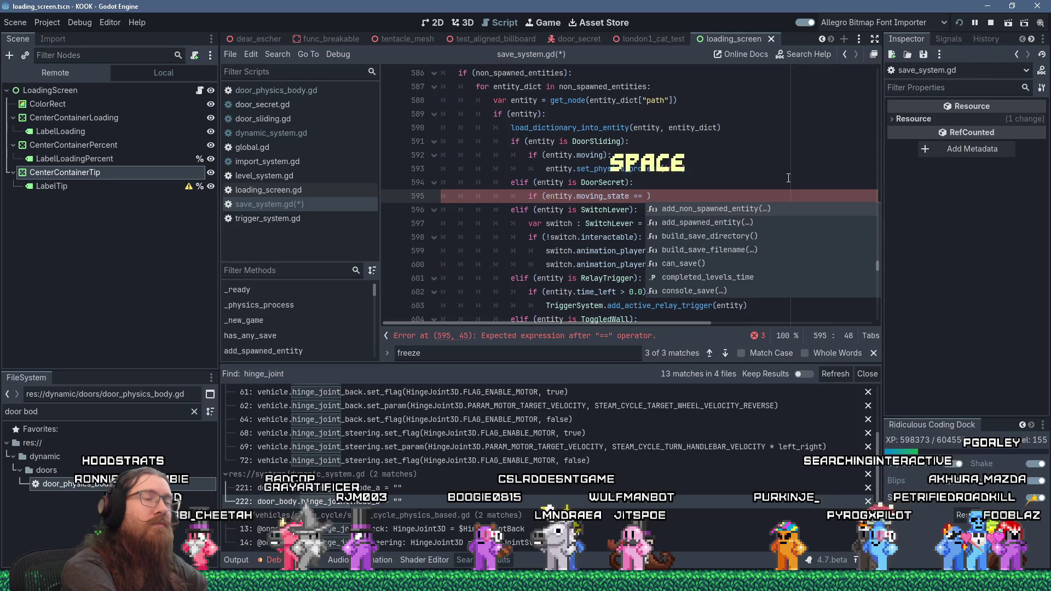
pyautogui.write('DoorS')
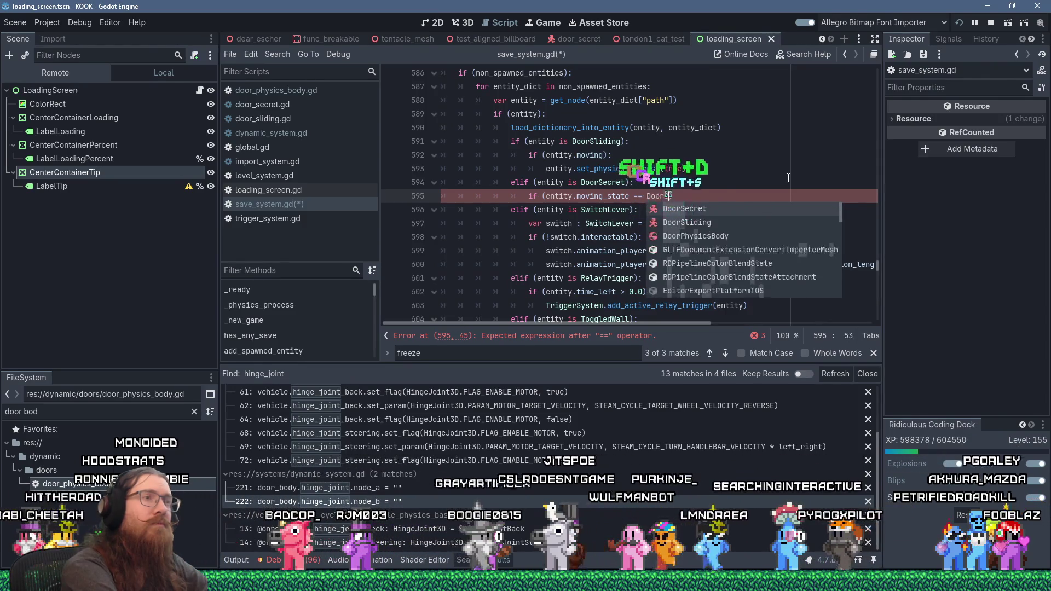
pyautogui.write('ecret.')
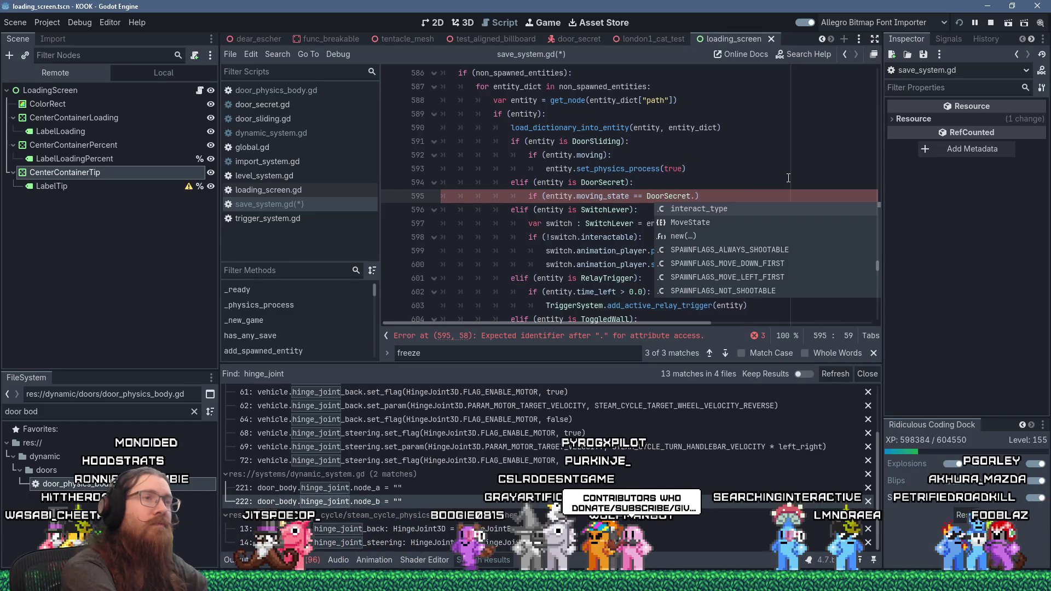
pyautogui.write('MoveState.')
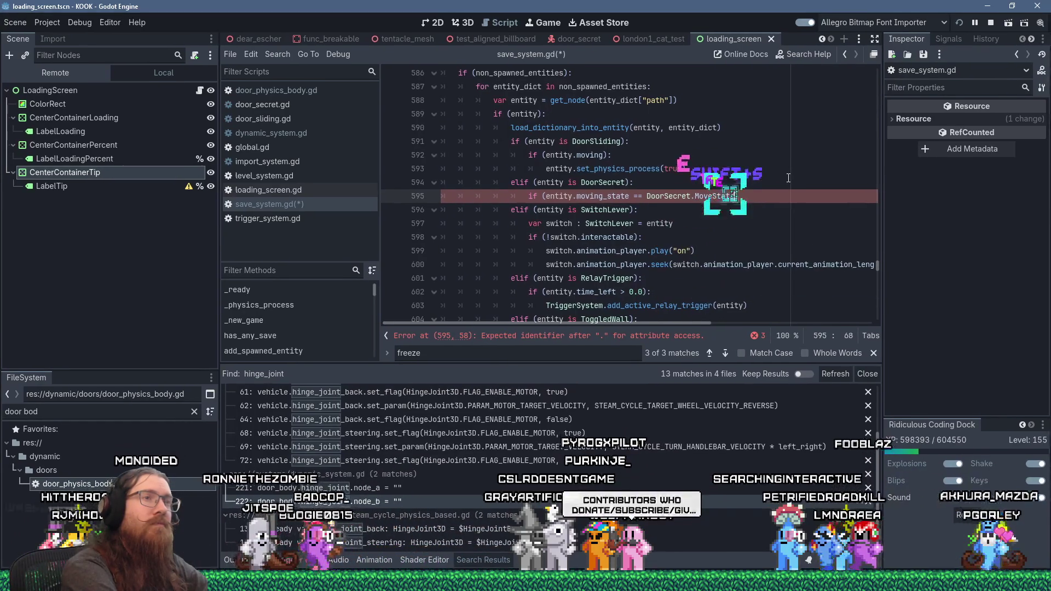
pyautogui.write('CLOSED')
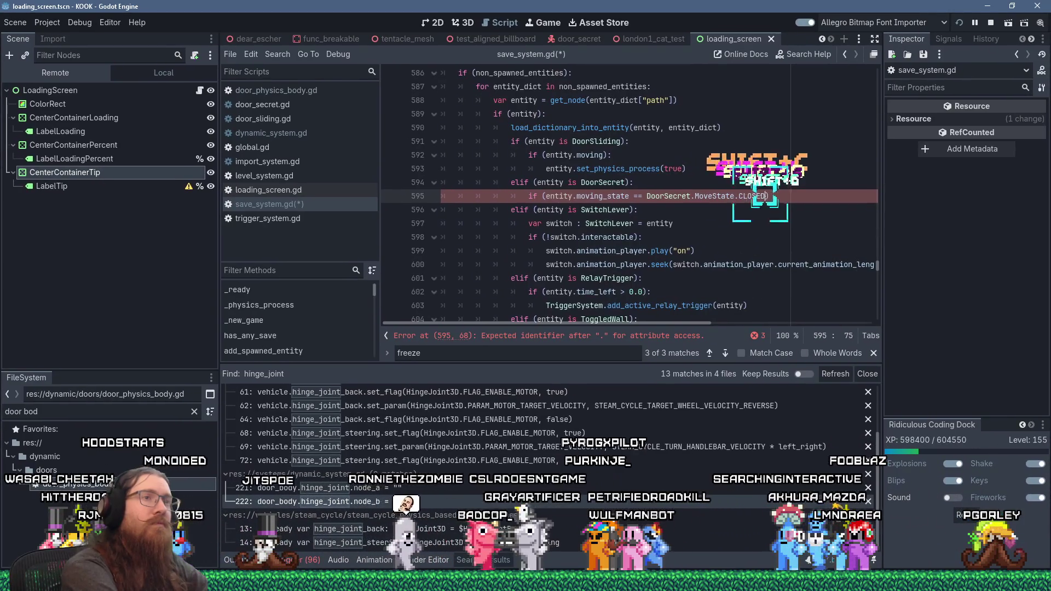